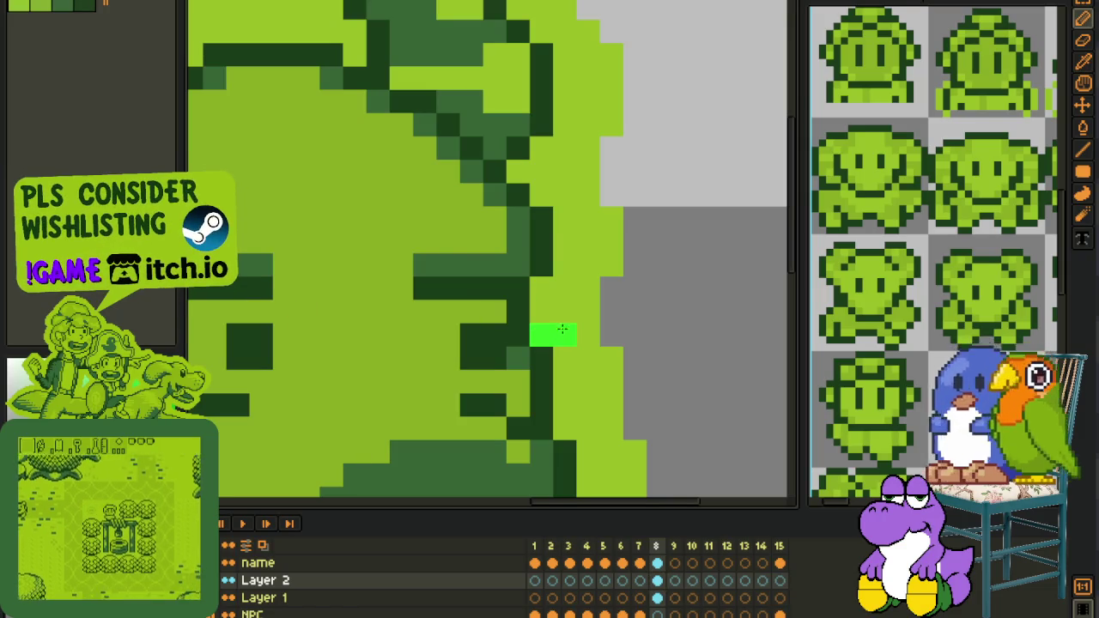
# Draw a bright-green curved outline on the character's right cheek.
pyautogui.moveTo(542, 313)
pyautogui.mouseDown()
pyautogui.moveTo(621, 335)
pyautogui.moveTo(650, 381)
pyautogui.moveTo(591, 438)
pyautogui.mouseUp()
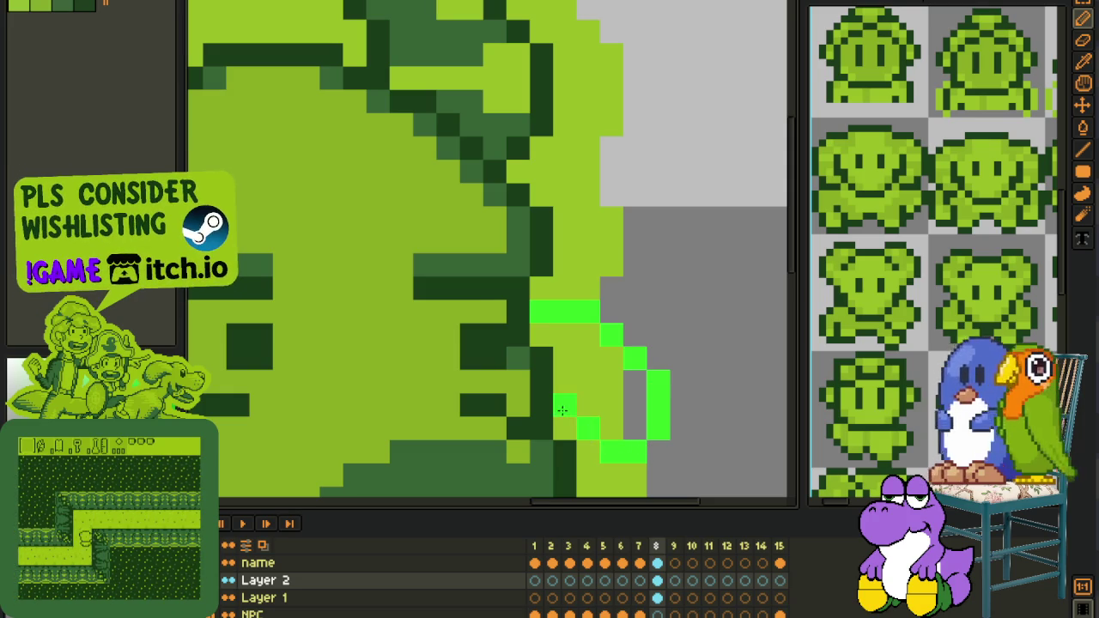
pyautogui.scroll(-3, 591, 438)
pyautogui.scroll(-1, 558, 421)
pyautogui.scroll(1, 530, 407)
pyautogui.scroll(1, 531, 407)
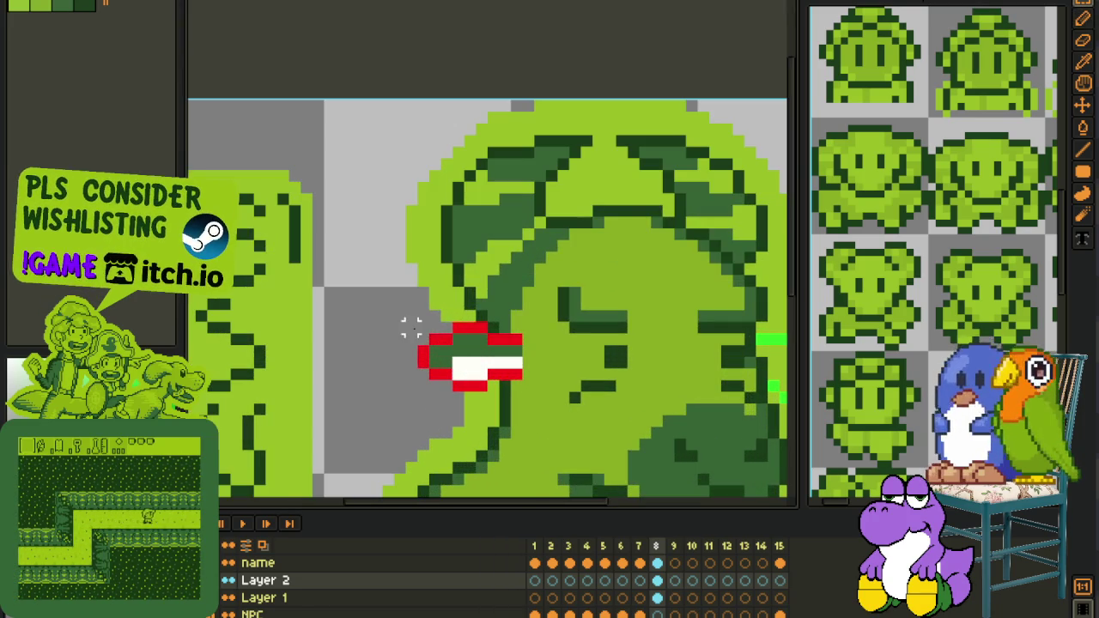
# Rotate the red-and-white cheek marking and extend its red top edge.
pyautogui.moveTo(401, 319)
pyautogui.mouseDown()
pyautogui.moveTo(538, 407)
pyautogui.moveTo(511, 393)
pyautogui.mouseUp()
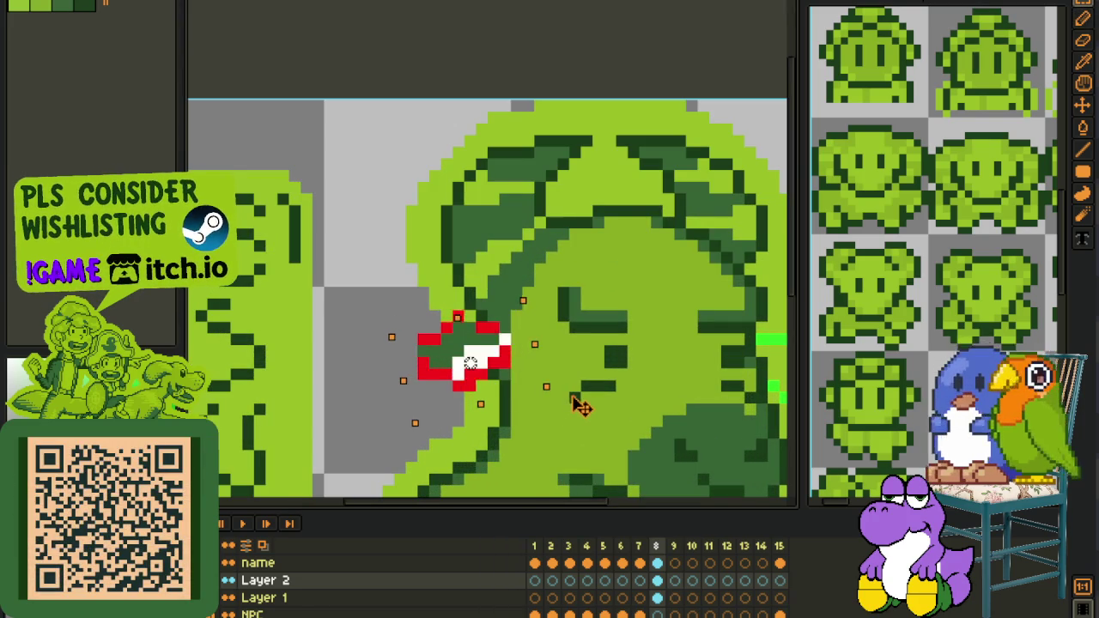
pyautogui.press('Return')
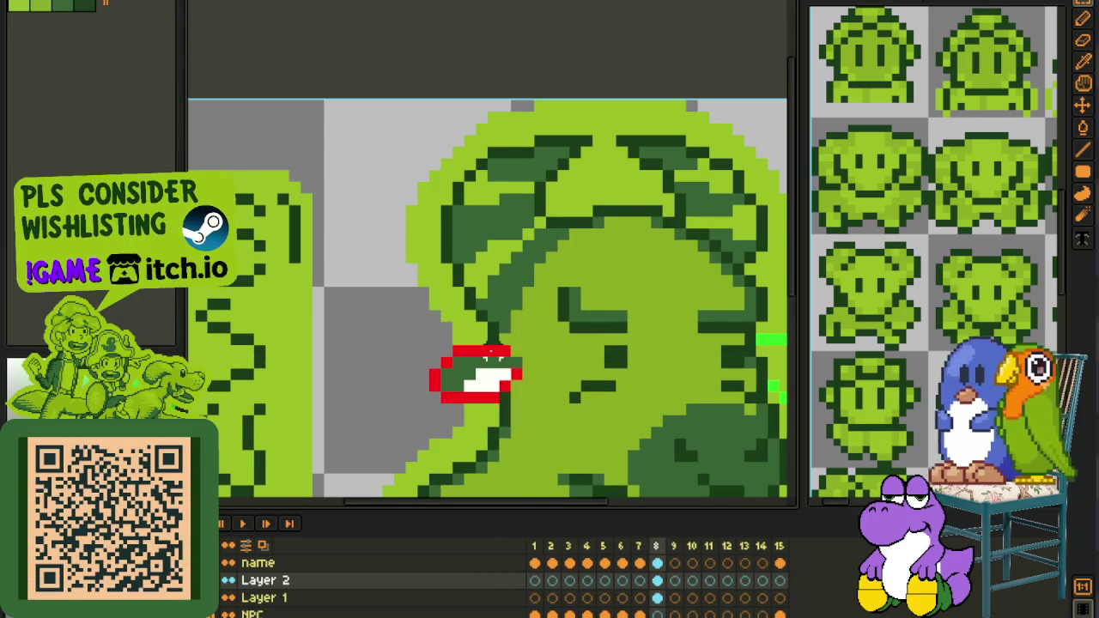
pyautogui.scroll(2, 514, 361)
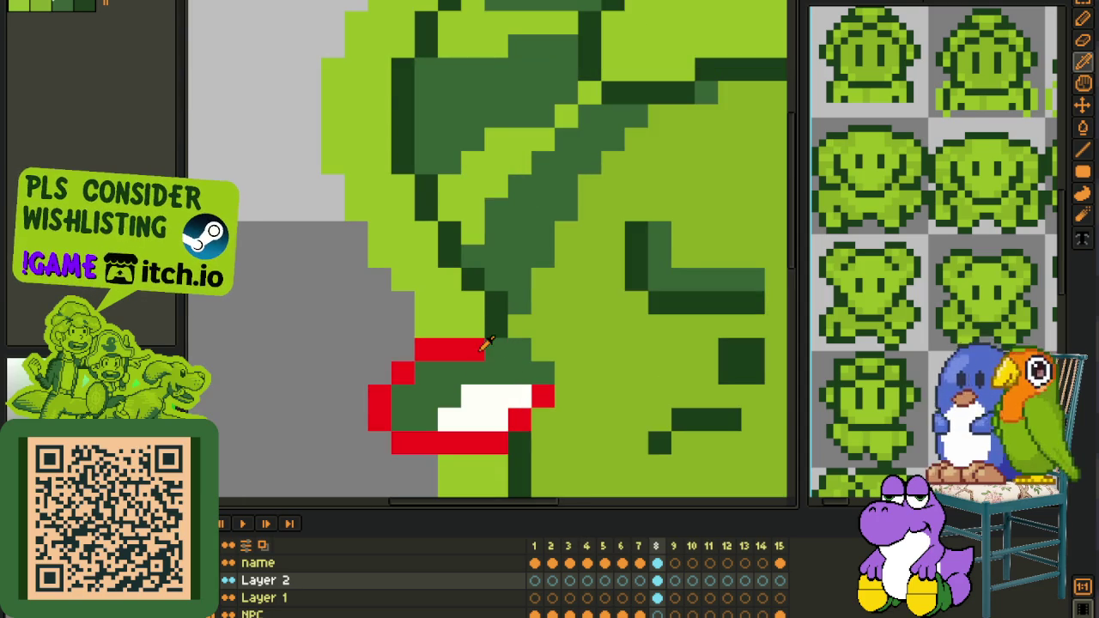
pyautogui.click(496, 326)
pyautogui.moveTo(507, 327); pyautogui.dragTo(543, 326)
pyautogui.scroll(-3, 532, 333)
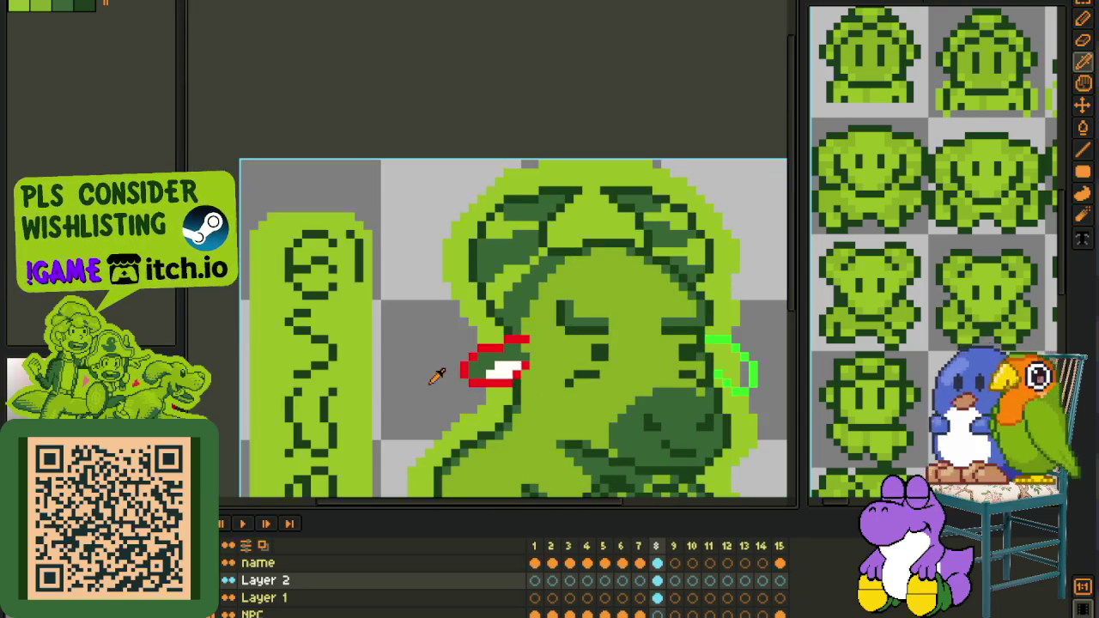
# Reposition the marking on the left cheek, paint the pixel below it light green and one white pixel red.
pyautogui.press('m')
pyautogui.moveTo(448, 325); pyautogui.dragTo(576, 434)
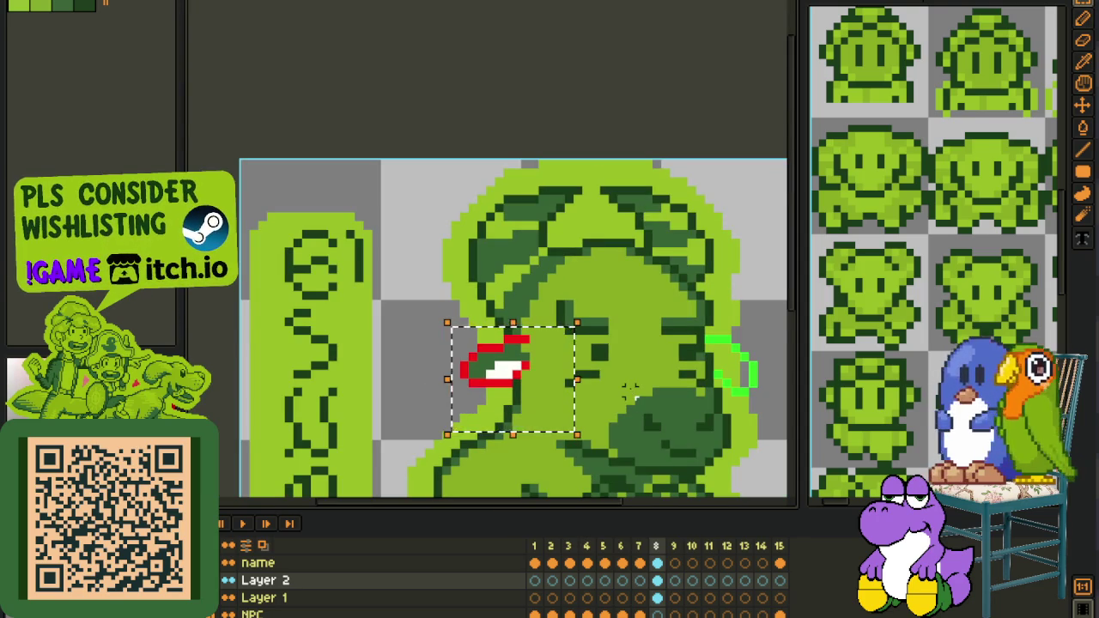
pyautogui.press('Return')
pyautogui.scroll(3, 525, 397)
pyautogui.press('e')
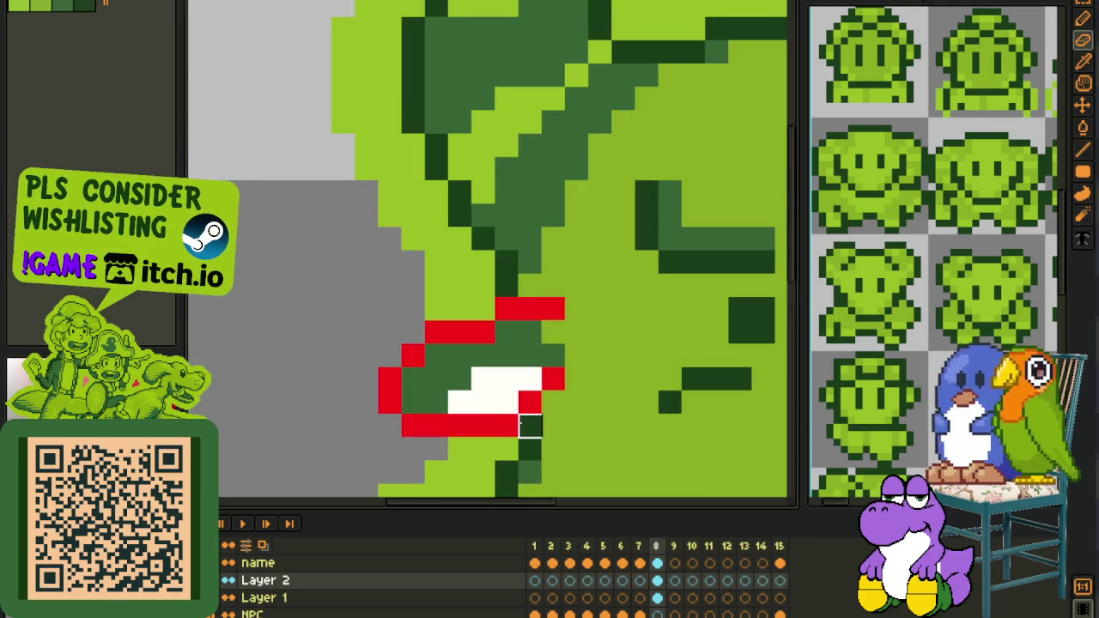
pyautogui.click(507, 425)
pyautogui.press('b')
pyautogui.click(507, 402)
# Paint two black pixels into the right-cheek marking.
pyautogui.press('i')
pyautogui.scroll(-3, 506, 410)
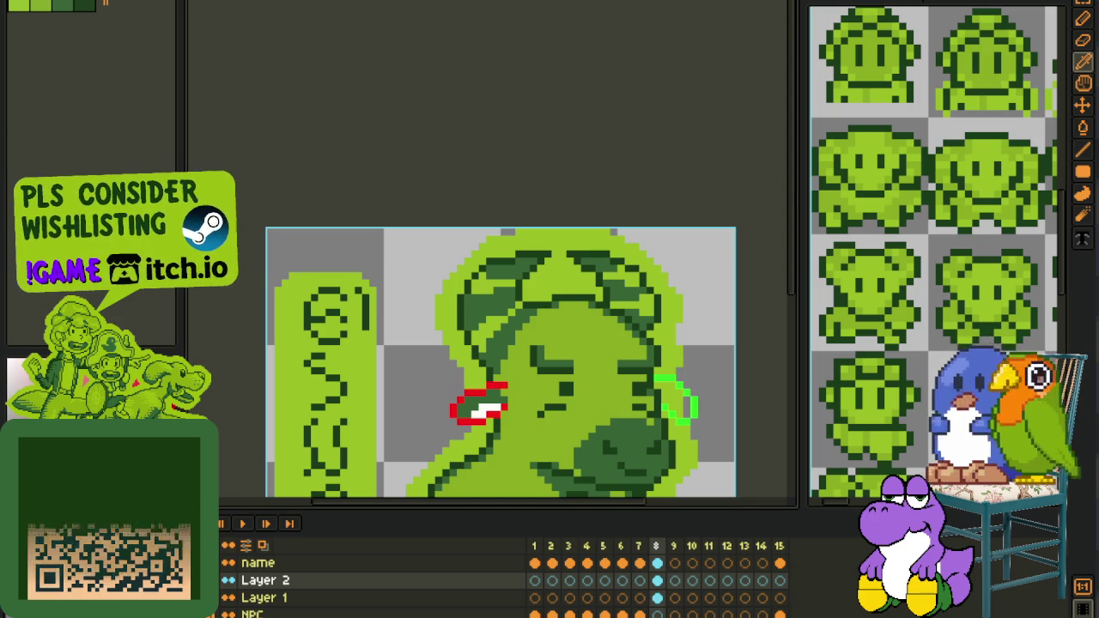
pyautogui.scroll(2, 593, 374)
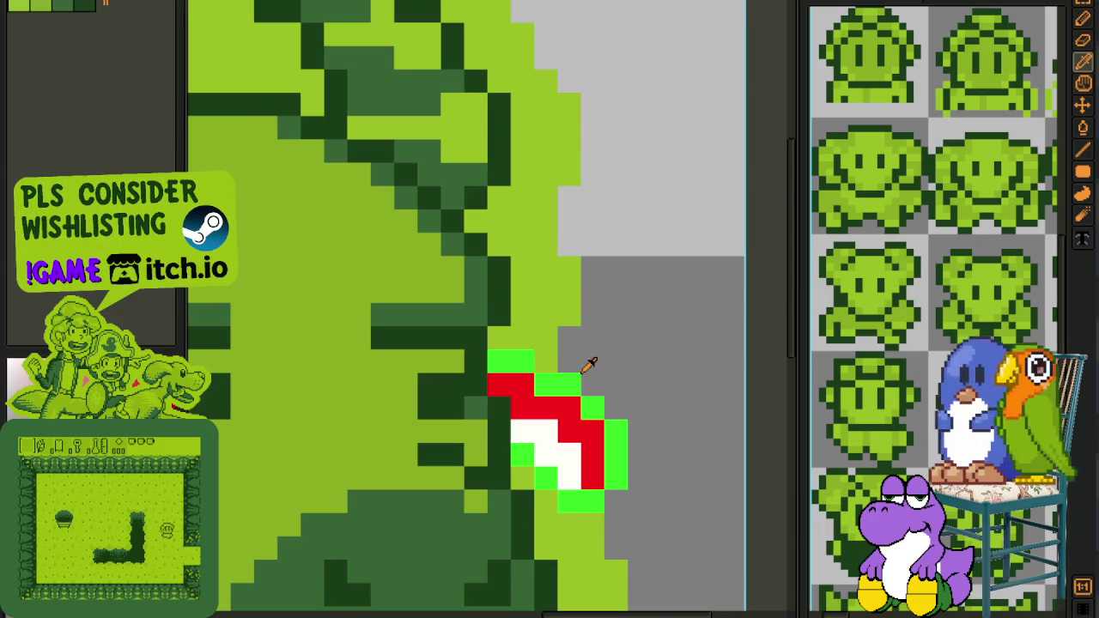
pyautogui.click(568, 384)
pyautogui.click(547, 431)
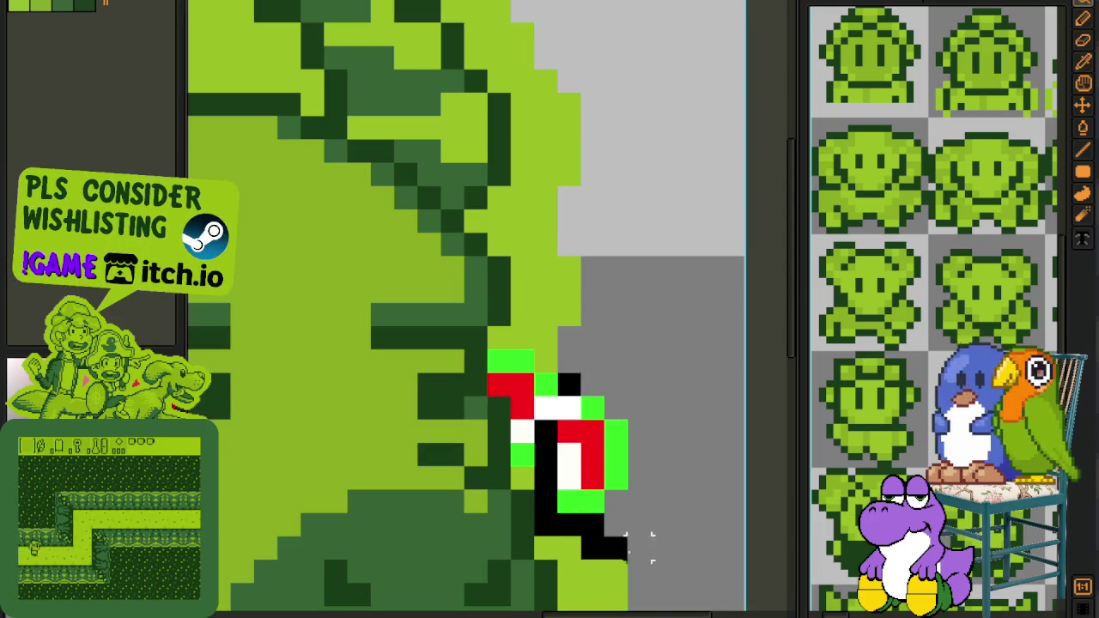
# Shift the right-cheek marking slightly left and darken the green pixels around it.
pyautogui.moveTo(512, 371); pyautogui.dragTo(677, 563)
pyautogui.moveTo(616, 456); pyautogui.dragTo(593, 431)
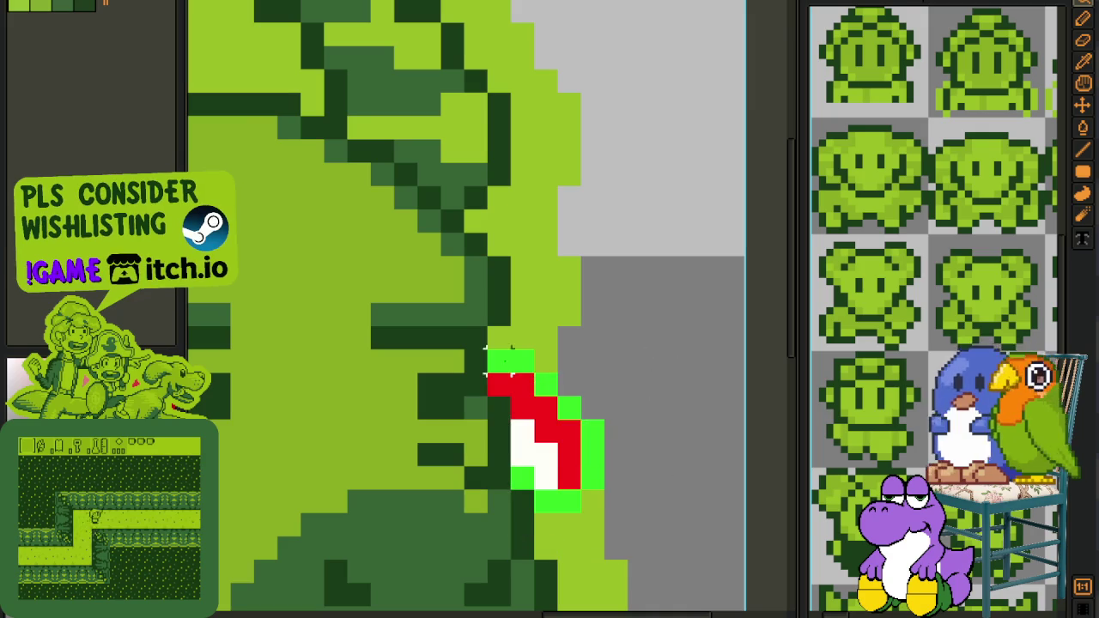
pyautogui.scroll(-2, 610, 350)
pyautogui.scroll(1, 610, 351)
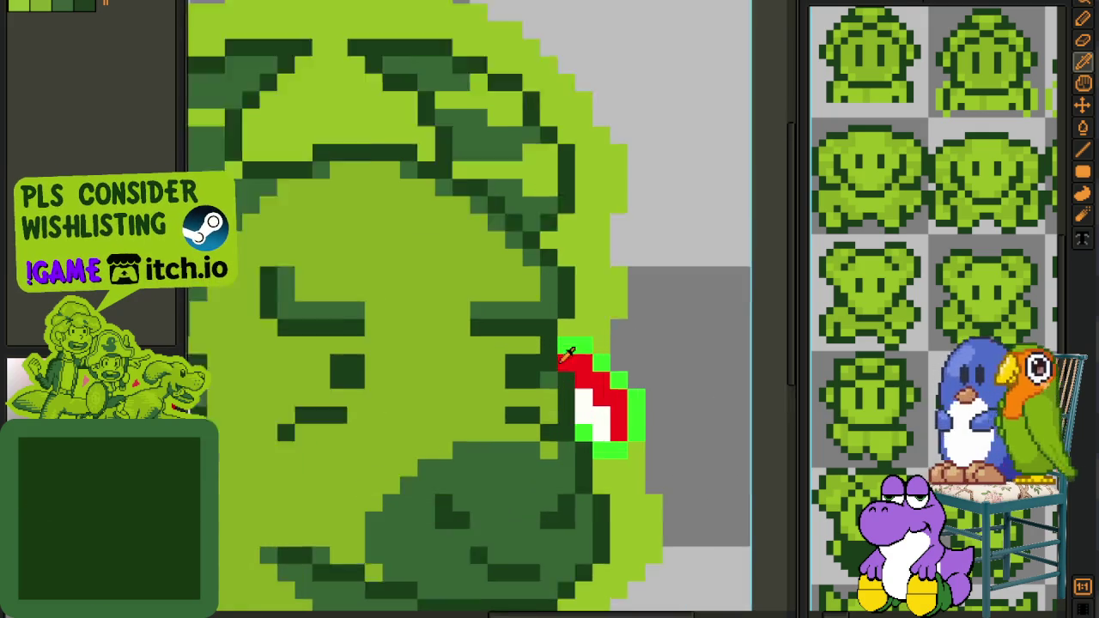
pyautogui.scroll(1, 612, 356)
pyautogui.moveTo(616, 364)
pyautogui.mouseDown()
pyautogui.moveTo(661, 430)
pyautogui.moveTo(631, 477)
pyautogui.moveTo(594, 456)
pyautogui.mouseUp()
# Repaint the red marking pixels and two stray white pixels with the face's dark green.
pyautogui.press('b')
pyautogui.scroll(-2, 611, 440)
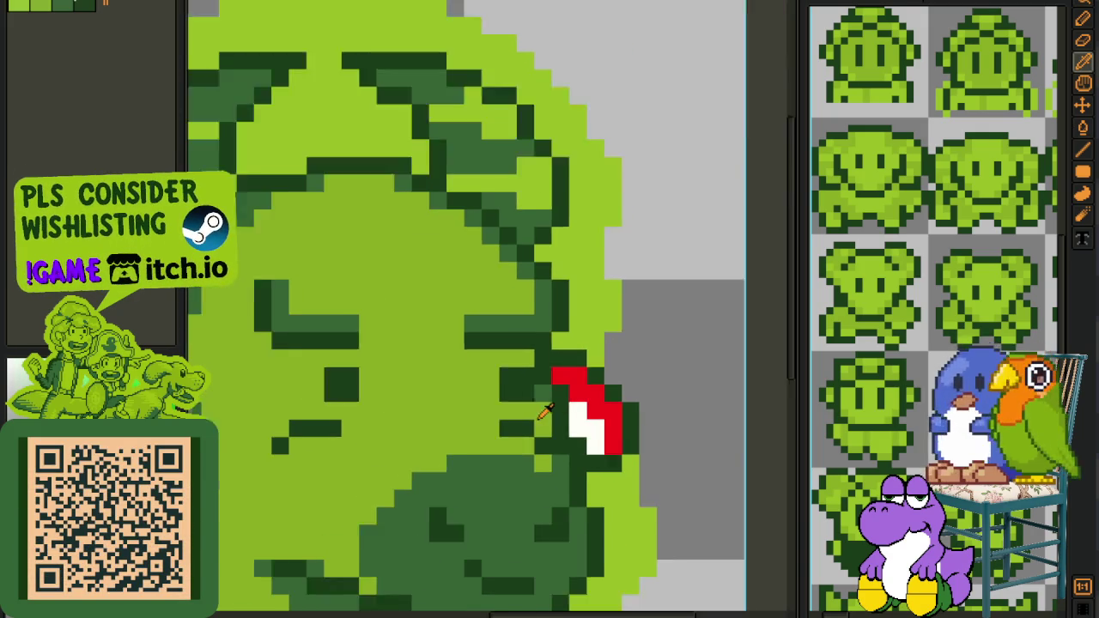
pyautogui.scroll(1, 560, 338)
pyautogui.keyDown('alt'); pyautogui.click(553, 404); pyautogui.keyUp('alt')
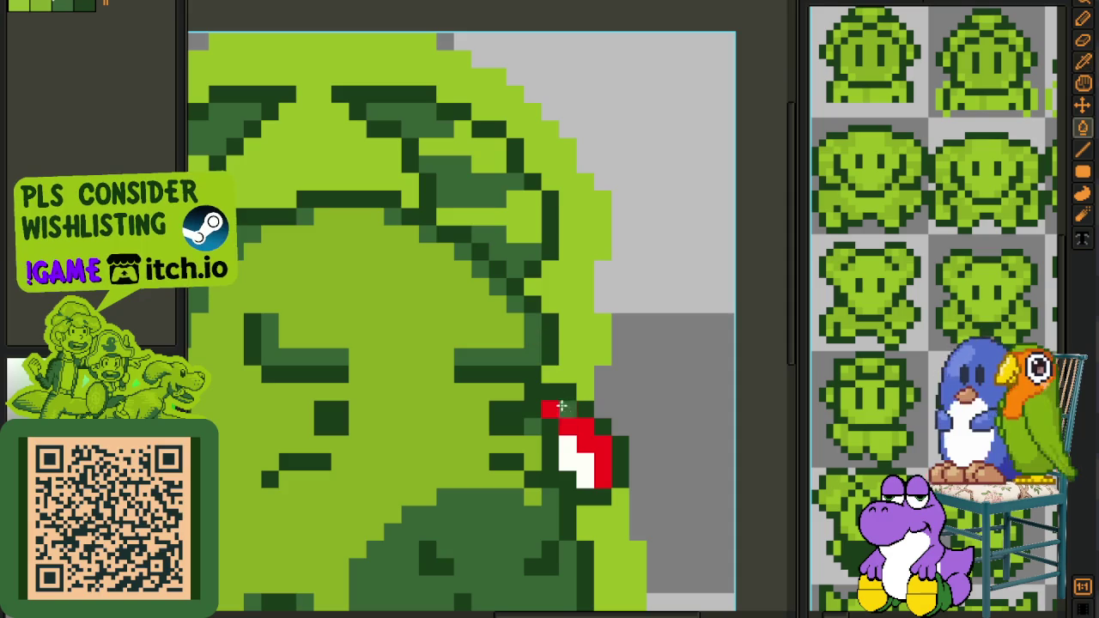
pyautogui.moveTo(552, 405); pyautogui.dragTo(569, 421)
pyautogui.keyDown('alt'); pyautogui.click(536, 441); pyautogui.keyUp('alt')
pyautogui.click(567, 451)
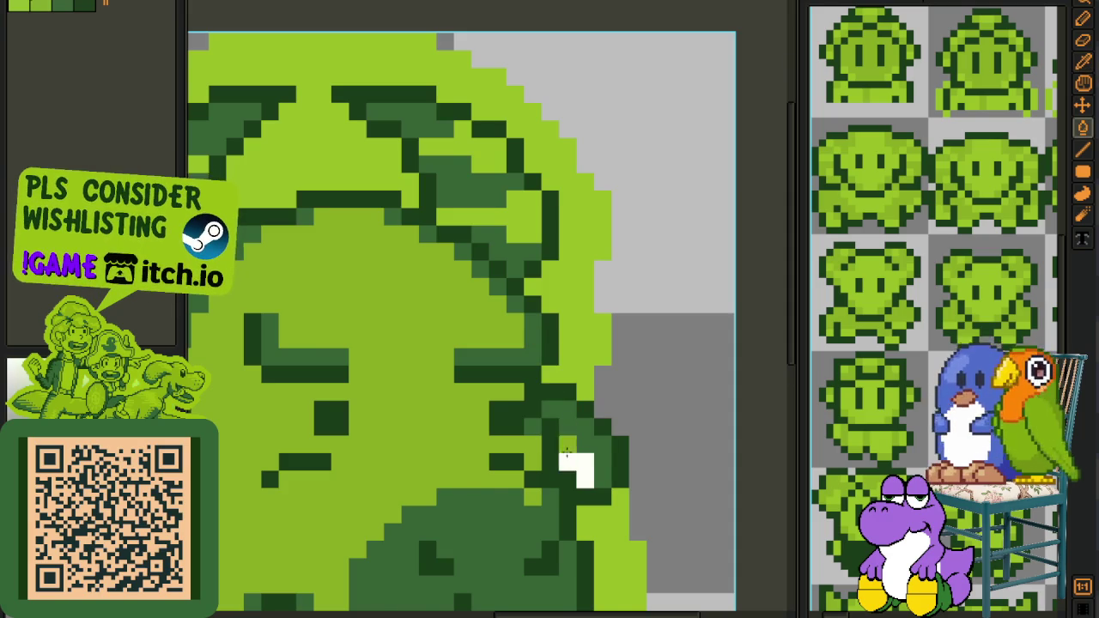
pyautogui.scroll(-2, 472, 447)
pyautogui.scroll(2, 372, 438)
pyautogui.scroll(-1, 369, 439)
pyautogui.scroll(-1, 515, 404)
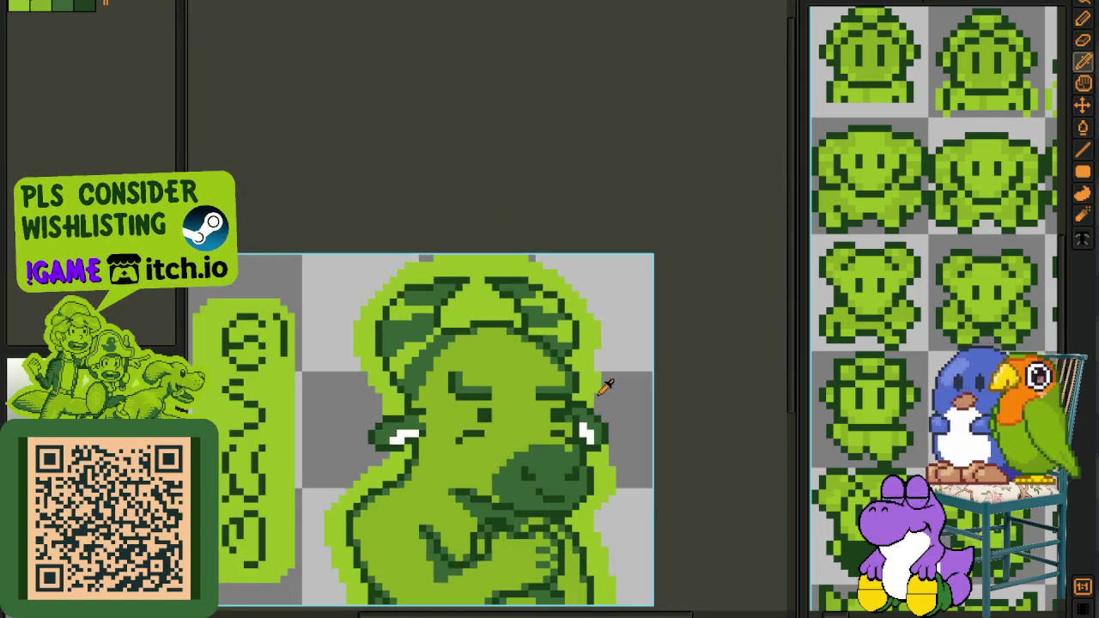
pyautogui.scroll(1, 616, 384)
# Replace white with light green #9bbc0f across the sprite and save the portrait.
pyautogui.hotkey('shift', 'r')
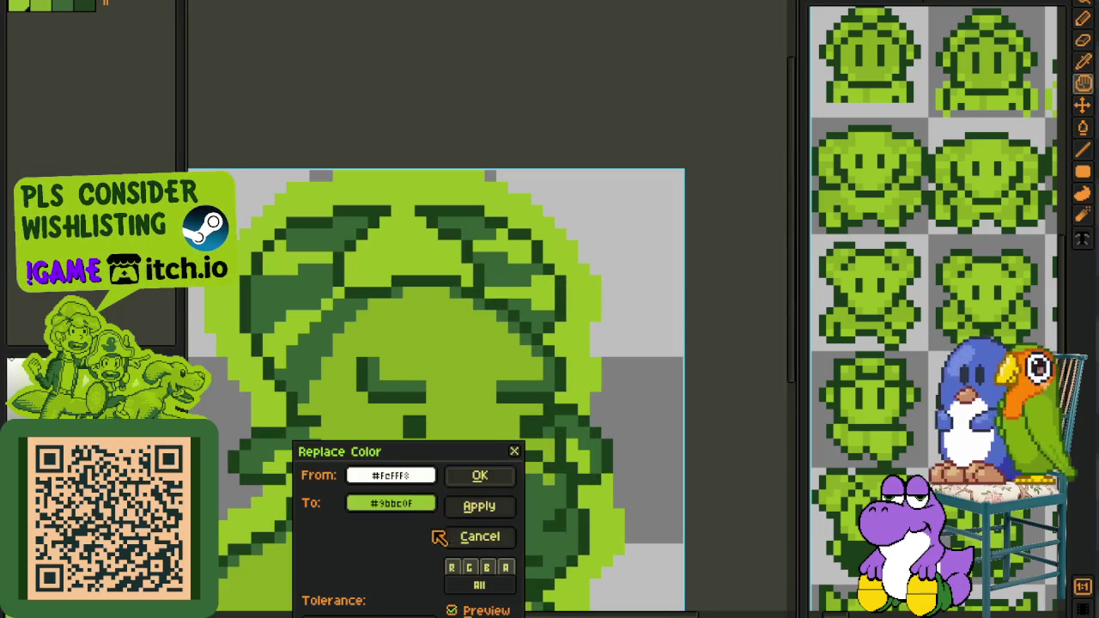
pyautogui.click(478, 477)
pyautogui.scroll(-2, 581, 404)
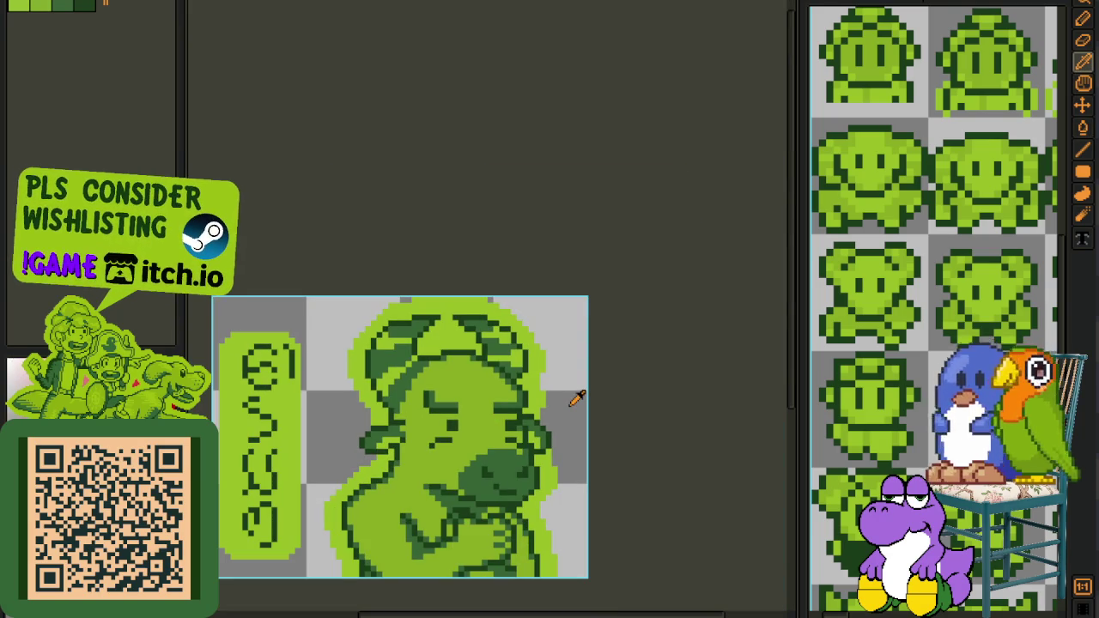
pyautogui.hotkey('ctrl', 's')
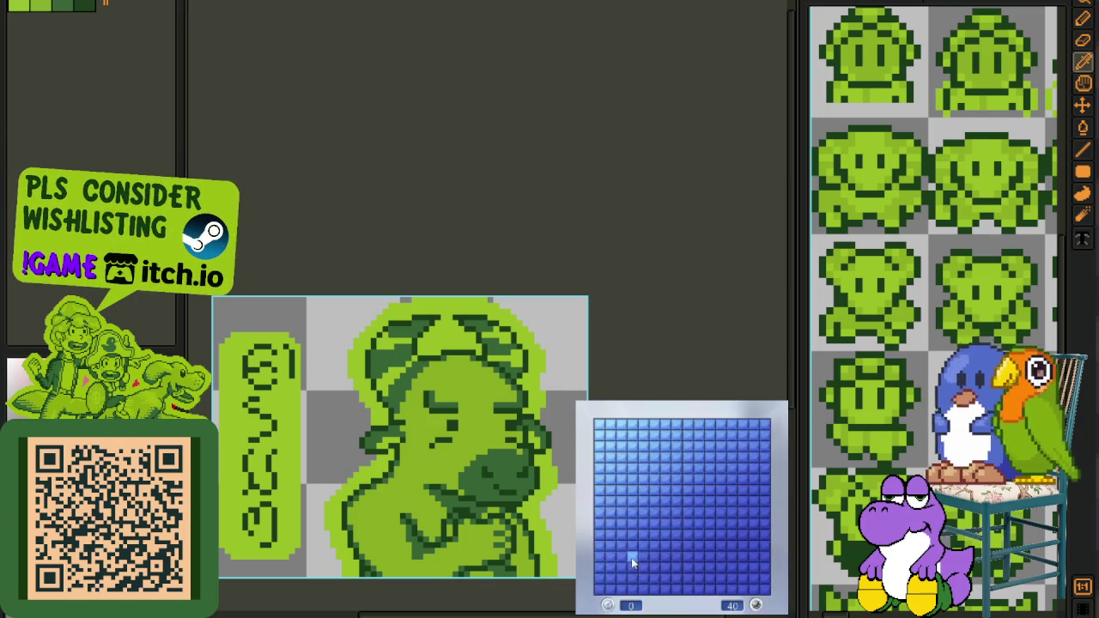
# Open the lower middle of the minefield, flagging four mines while revealing cells toward the right edge.
pyautogui.click(627, 559)
pyautogui.rightClick(655, 567)
pyautogui.click(665, 563)
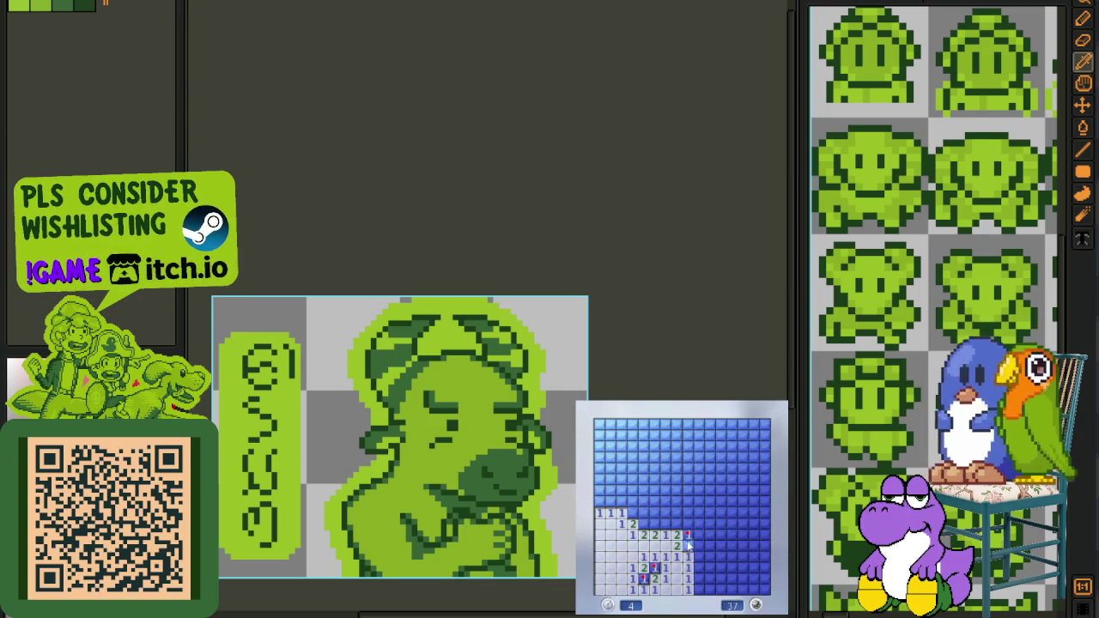
pyautogui.click(677, 524)
pyautogui.rightClick(688, 547)
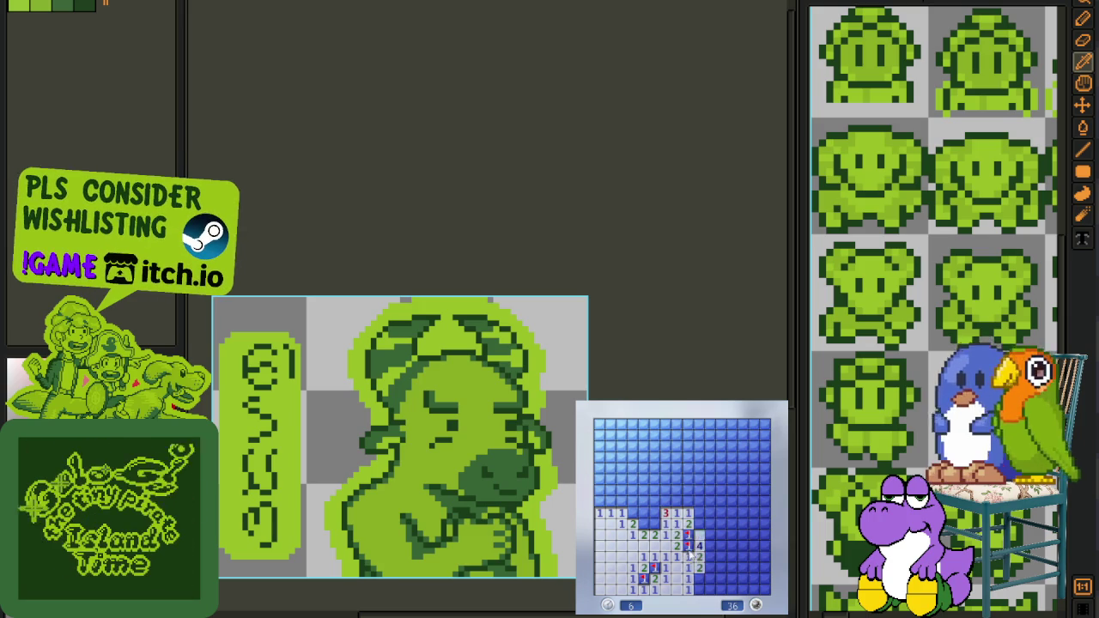
pyautogui.click(699, 558)
pyautogui.rightClick(697, 578)
pyautogui.click(711, 589)
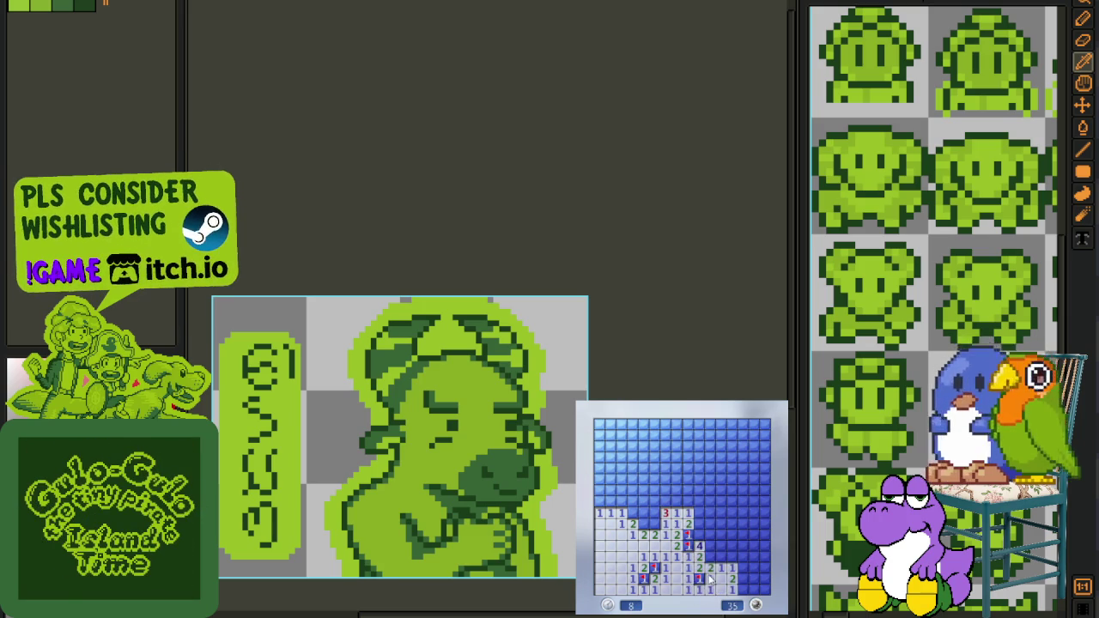
pyautogui.rightClick(711, 557)
pyautogui.click(722, 569)
pyautogui.click(723, 558)
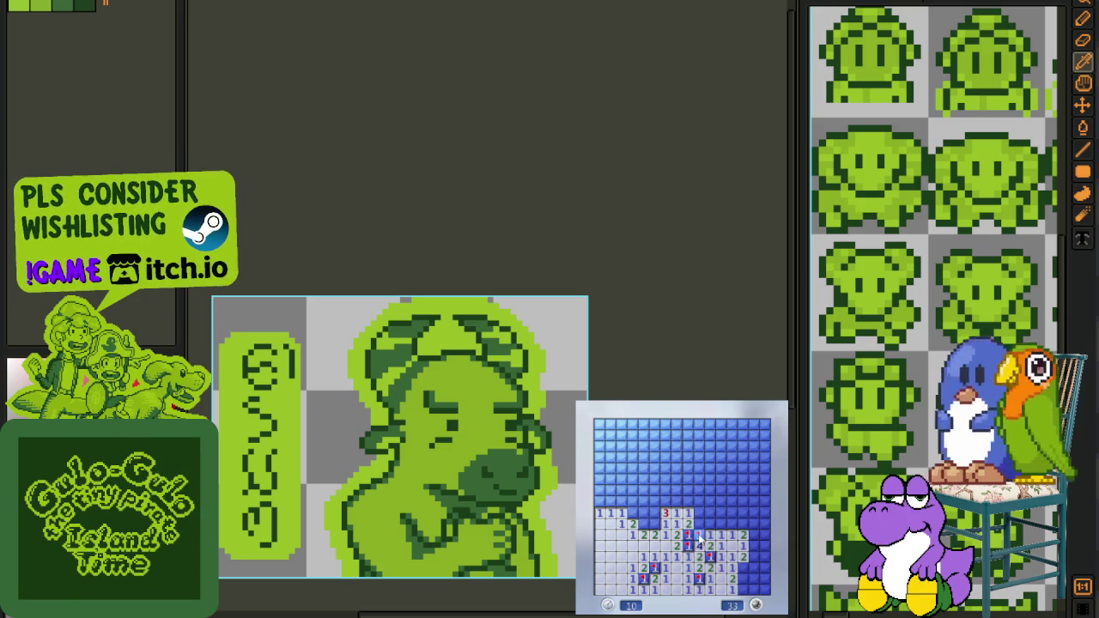
pyautogui.click(712, 515)
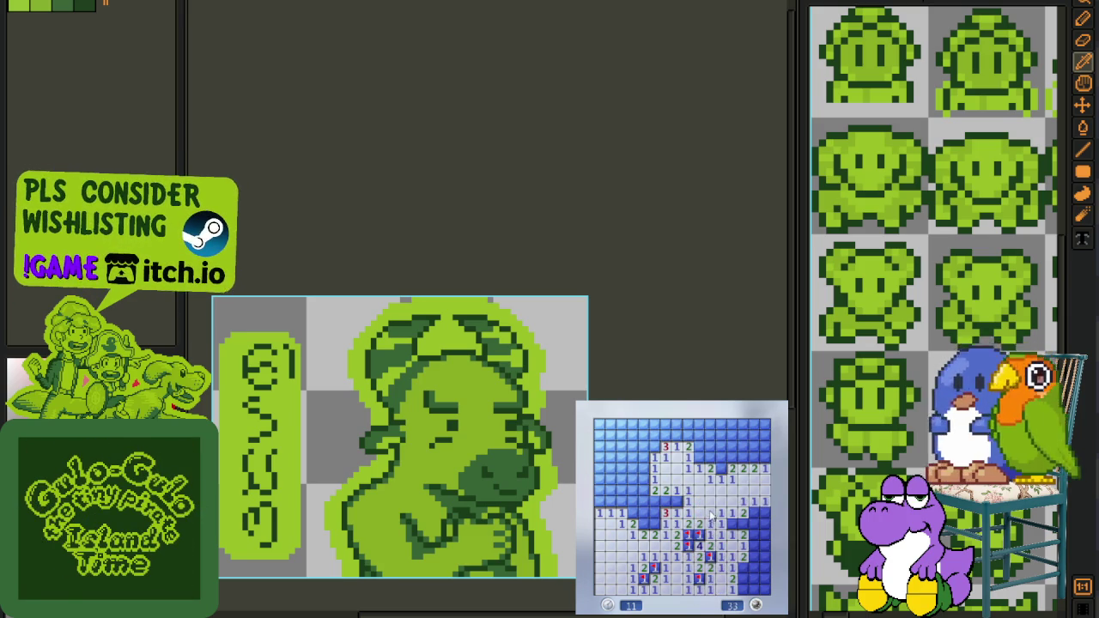
pyautogui.click(752, 531)
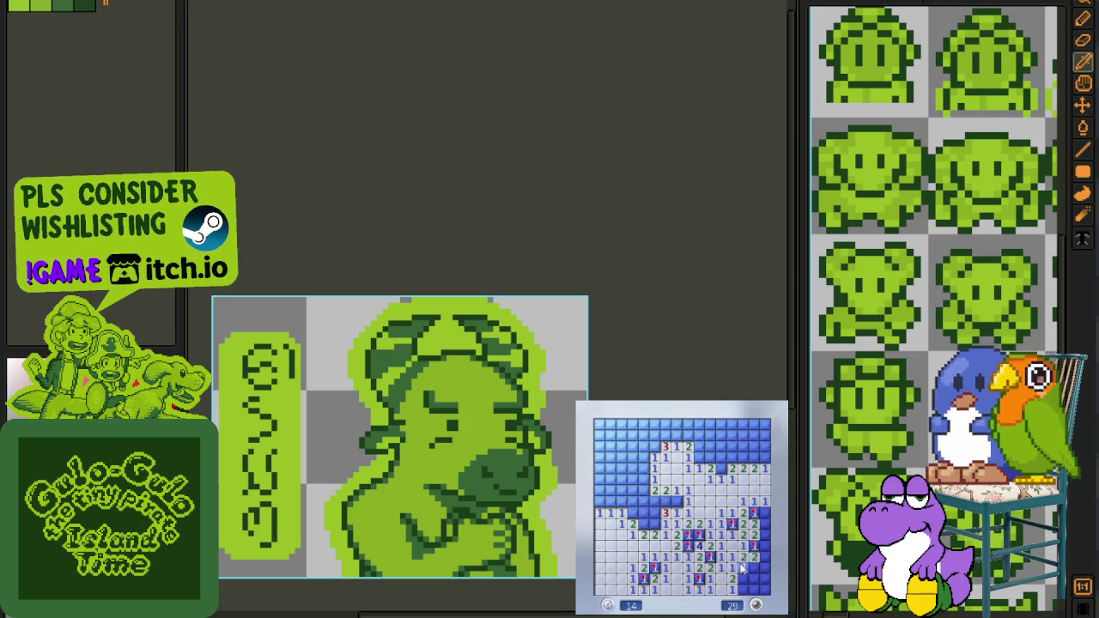
pyautogui.click(757, 560)
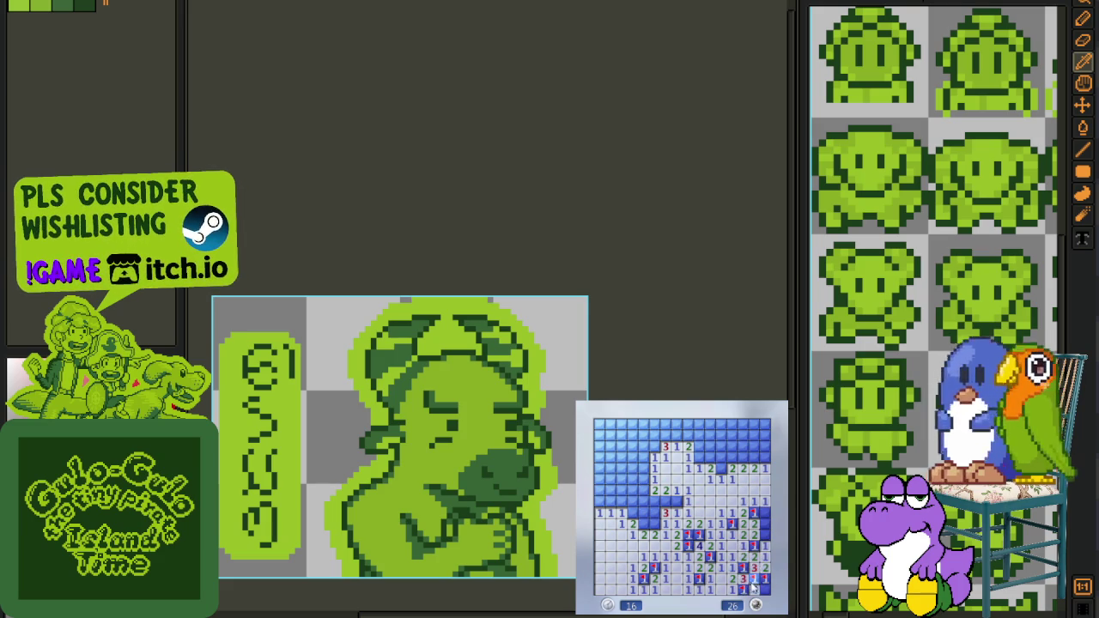
# Uncover the board's left side, flagging mines beside the revealed 3s.
pyautogui.rightClick(677, 500)
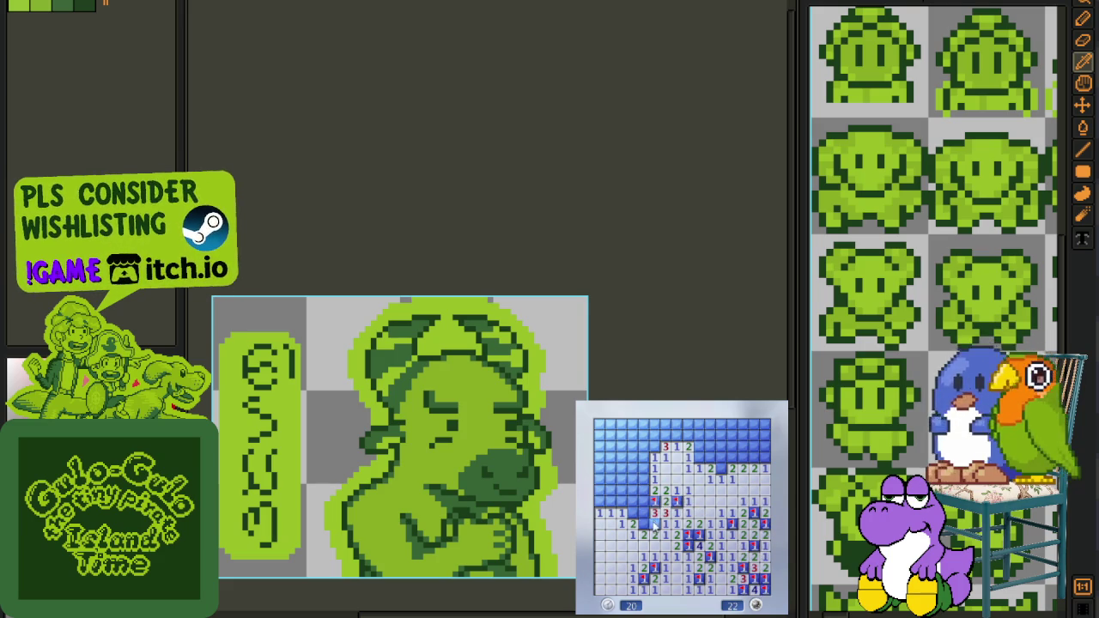
pyautogui.click(631, 494)
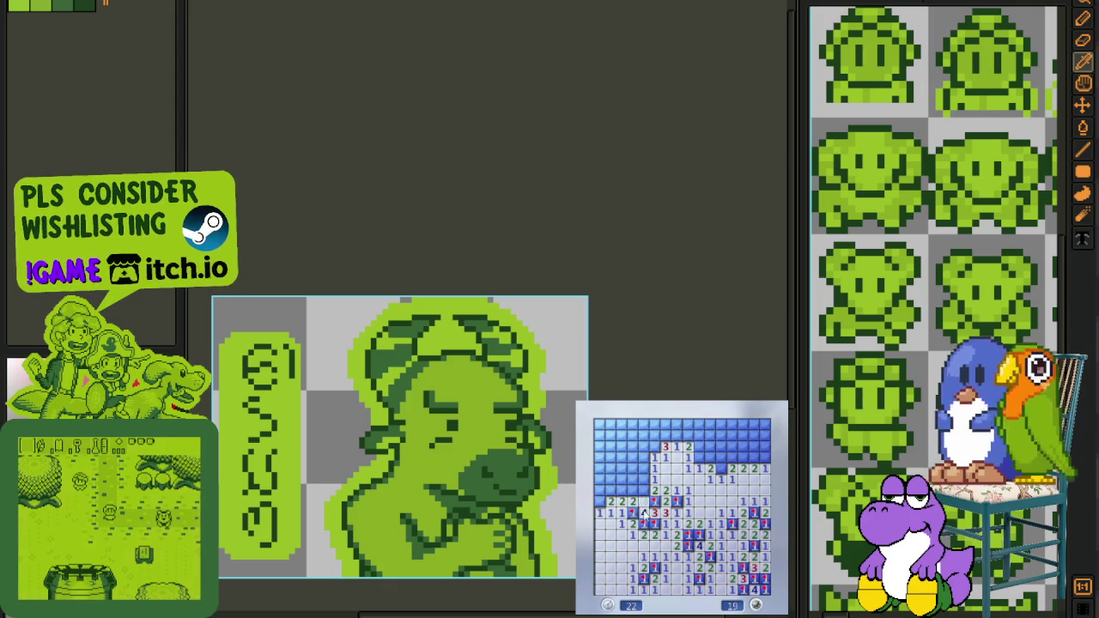
pyautogui.click(605, 498)
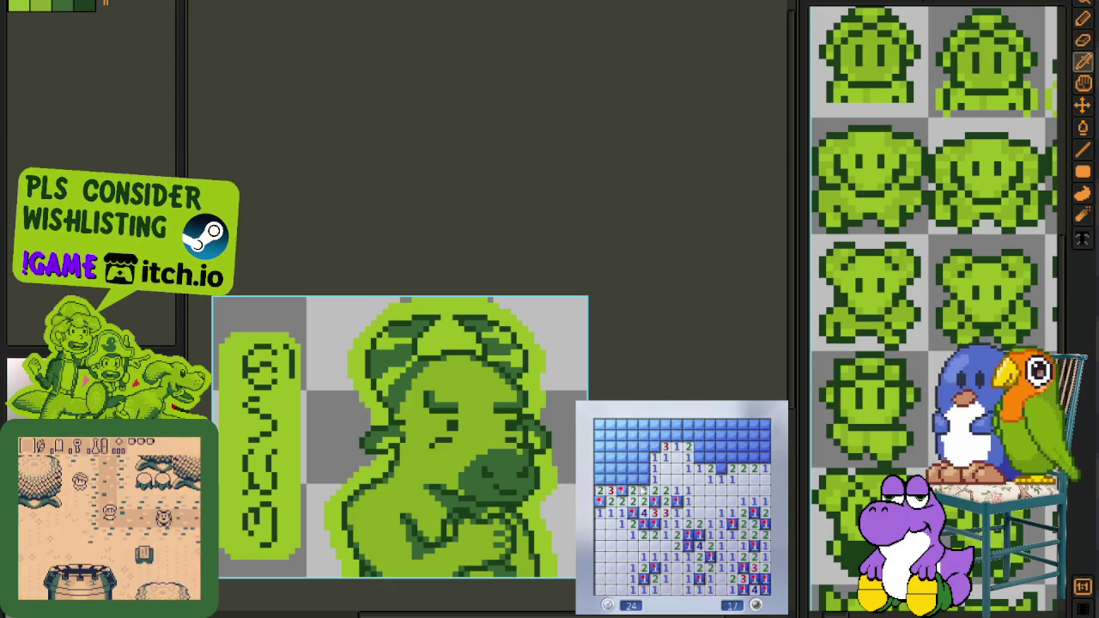
pyautogui.click(637, 479)
pyautogui.rightClick(627, 469)
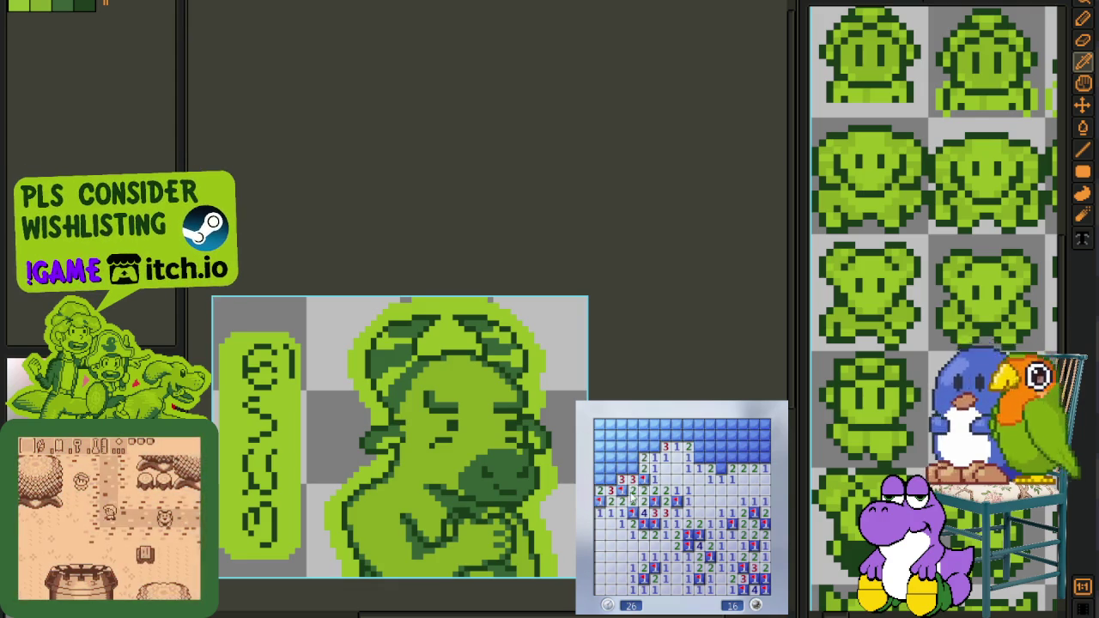
# Flag mines along the top and right, uncovering the top corners and left edge.
pyautogui.rightClick(655, 436)
pyautogui.rightClick(697, 457)
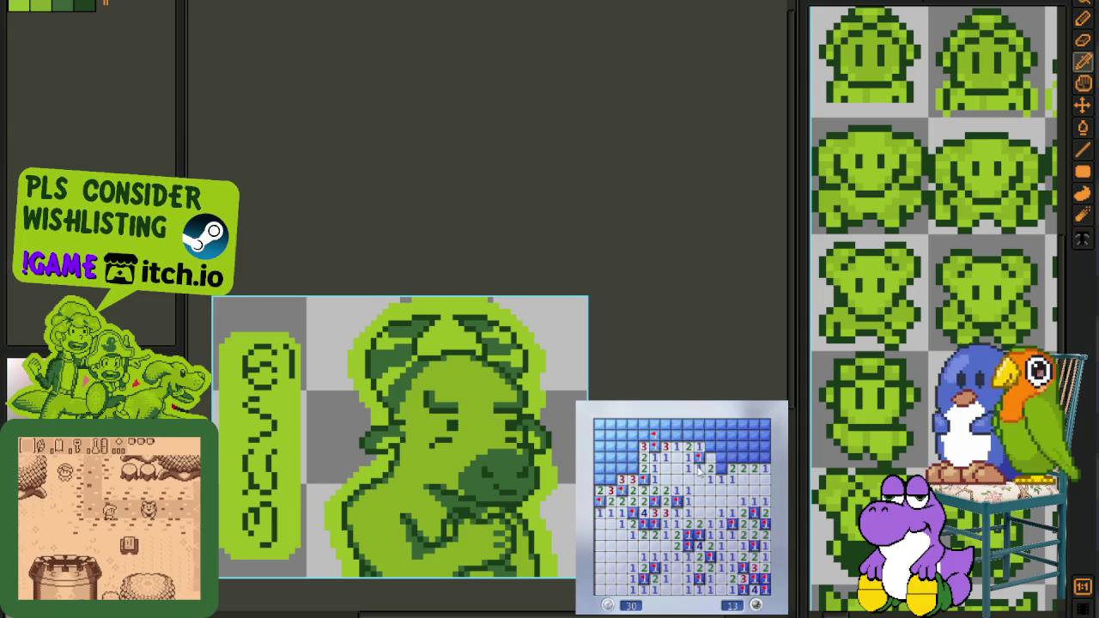
pyautogui.click(709, 447)
pyautogui.rightClick(676, 437)
pyautogui.rightClick(666, 447)
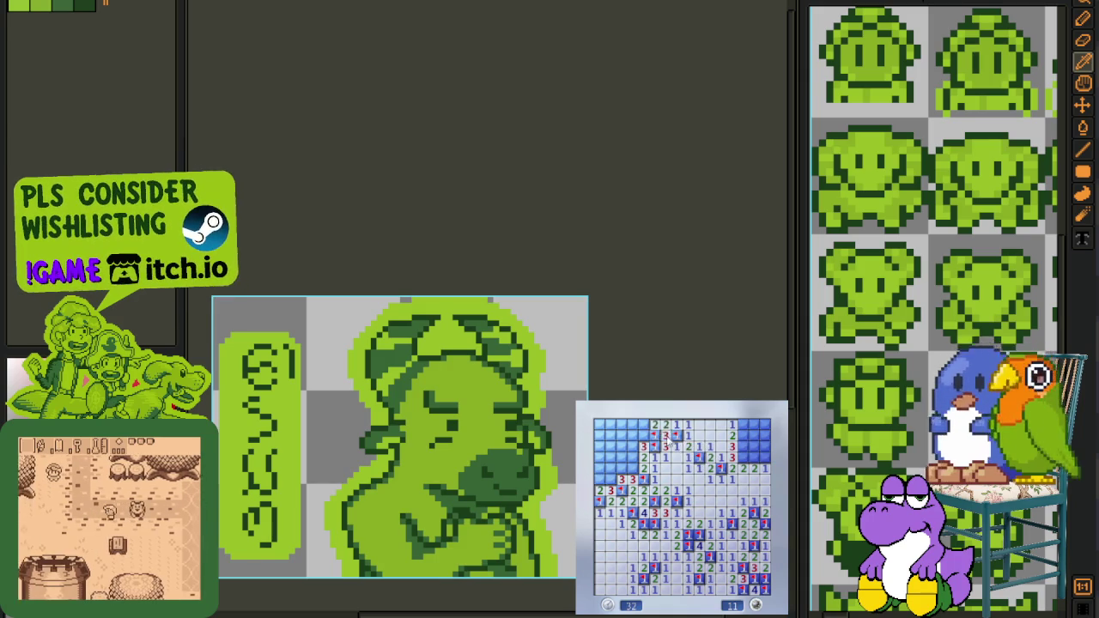
pyautogui.rightClick(645, 425)
pyautogui.click(638, 430)
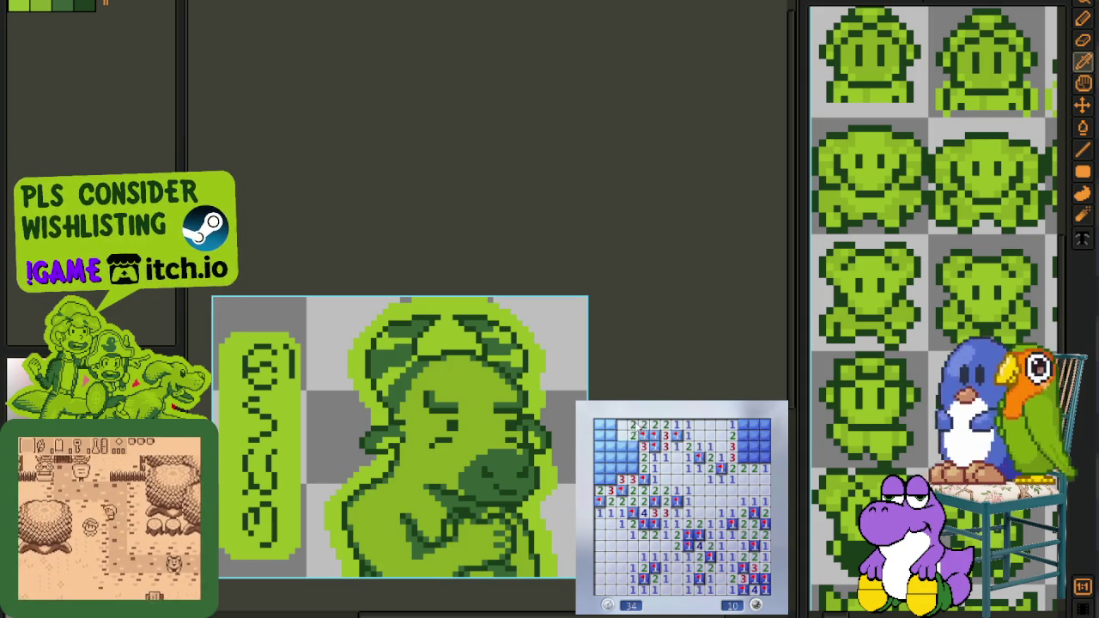
pyautogui.rightClick(633, 446)
pyautogui.click(611, 447)
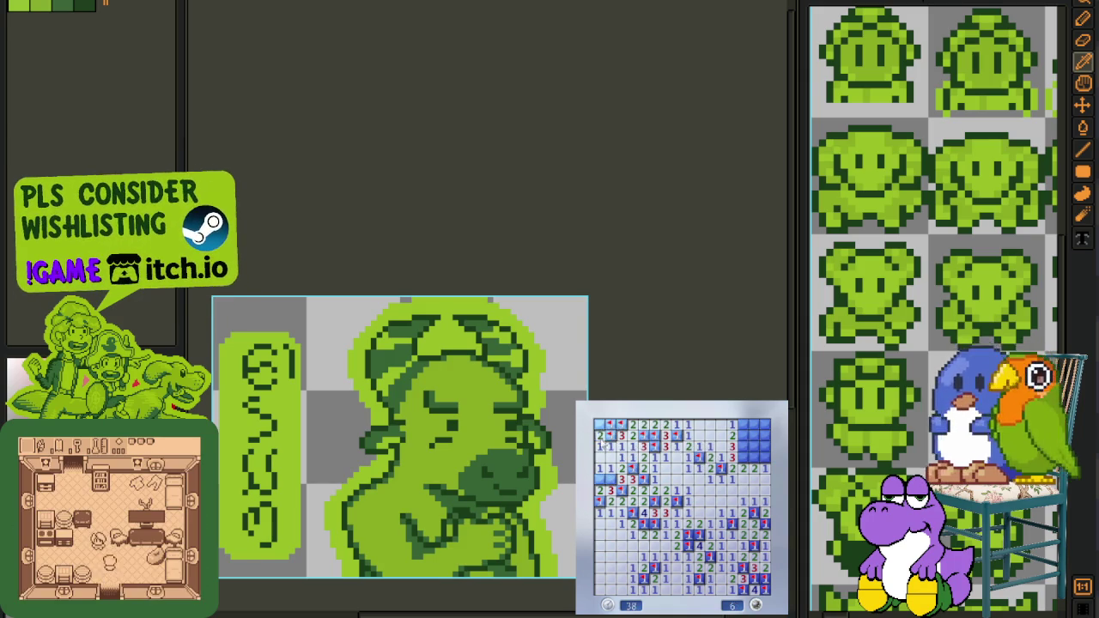
pyautogui.rightClick(742, 458)
pyautogui.rightClick(744, 447)
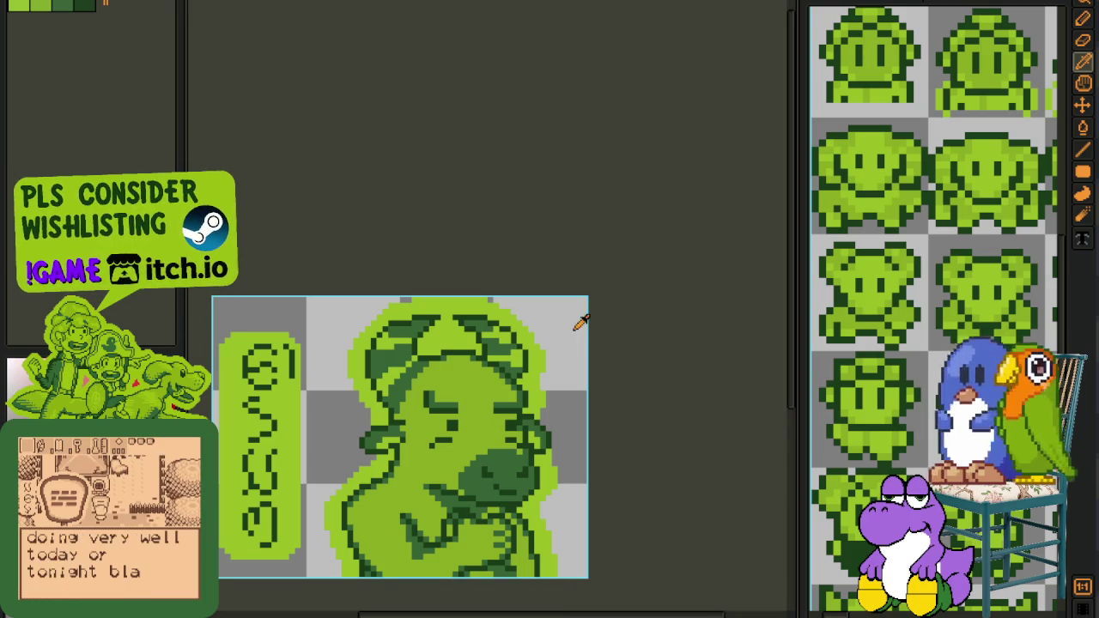
# Show the timeline, select Layer 1 and bucket-fill away the light-green outline.
pyautogui.scroll(-1, 550, 358)
pyautogui.scroll(1, 536, 411)
pyautogui.press('Tab')
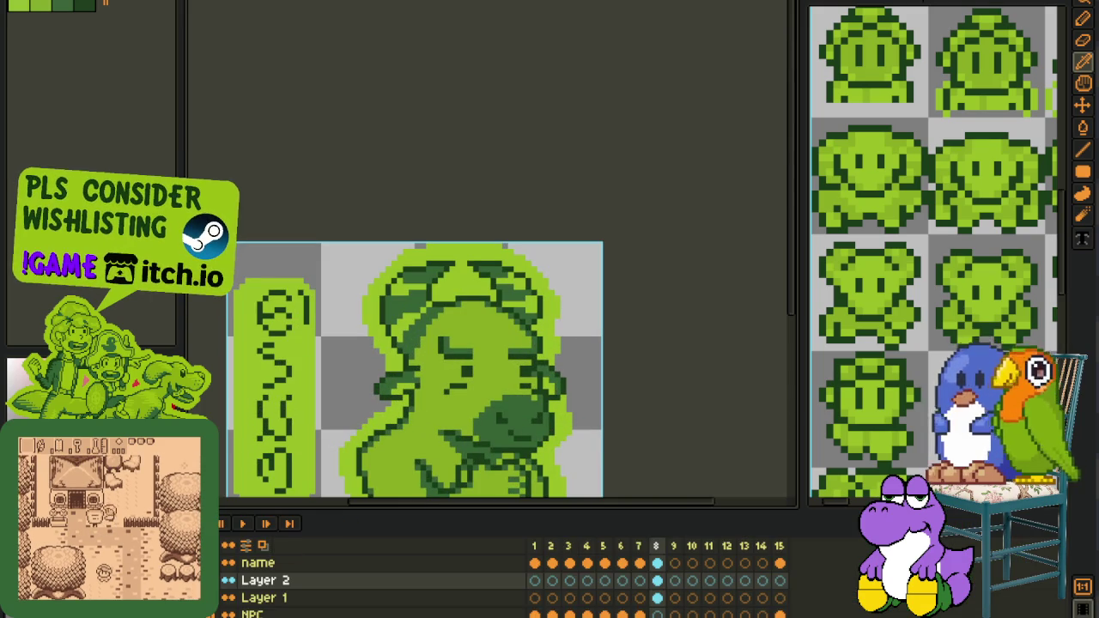
pyautogui.click(258, 598)
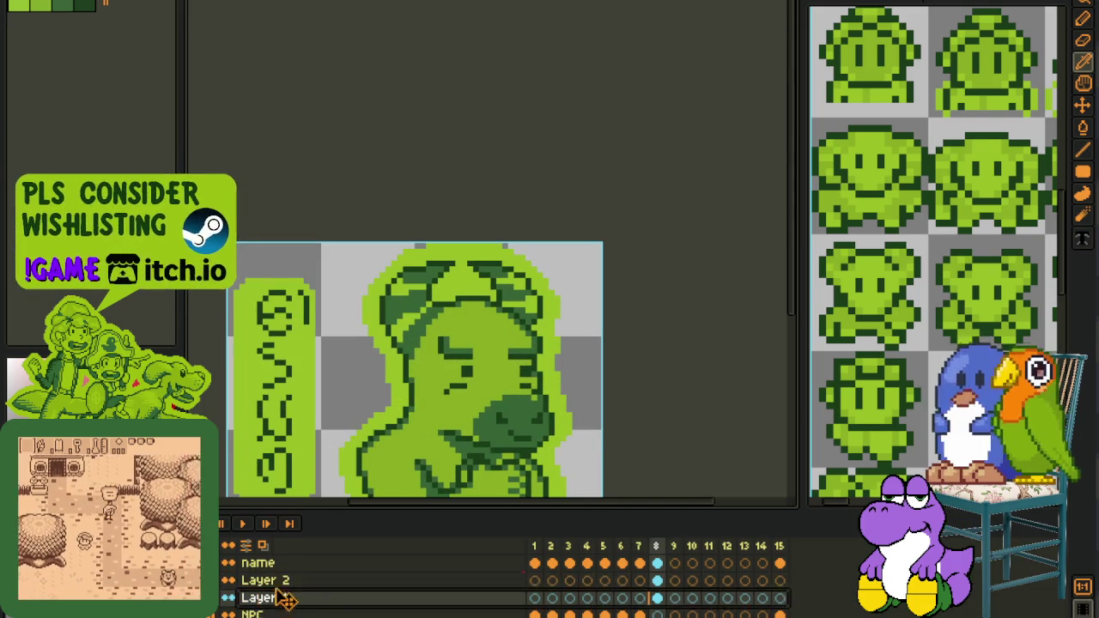
pyautogui.press('g')
pyautogui.click(407, 404)
pyautogui.moveTo(406, 404); pyautogui.dragTo(409, 321)
pyautogui.press('b')
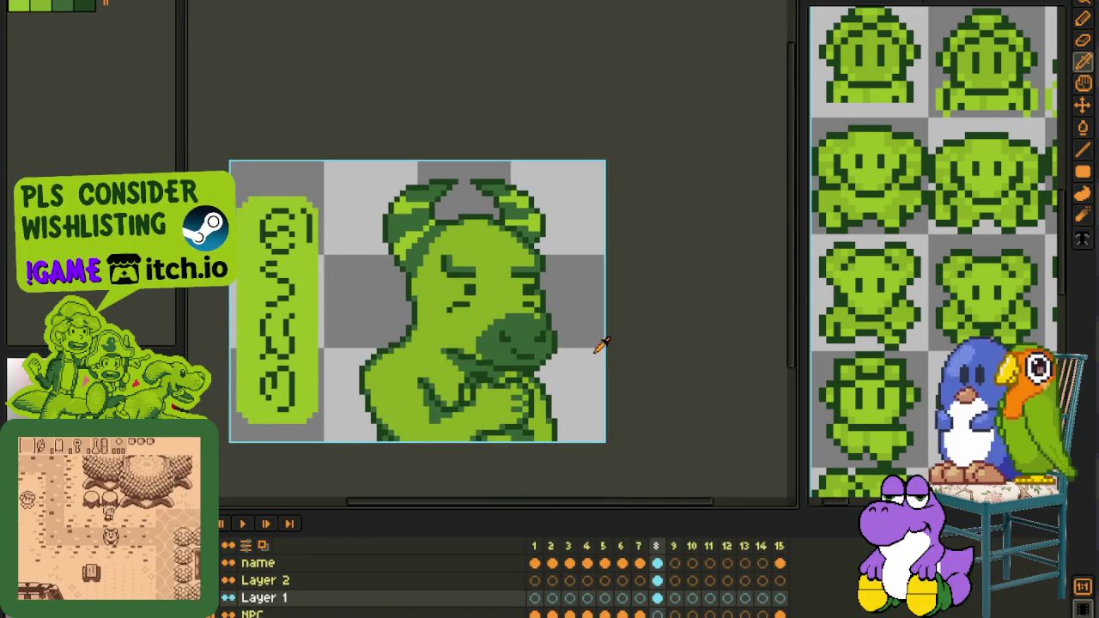
# Merge Layer 2 down into Layer 1.
pyautogui.rightClick(244, 582)
pyautogui.click(257, 601)
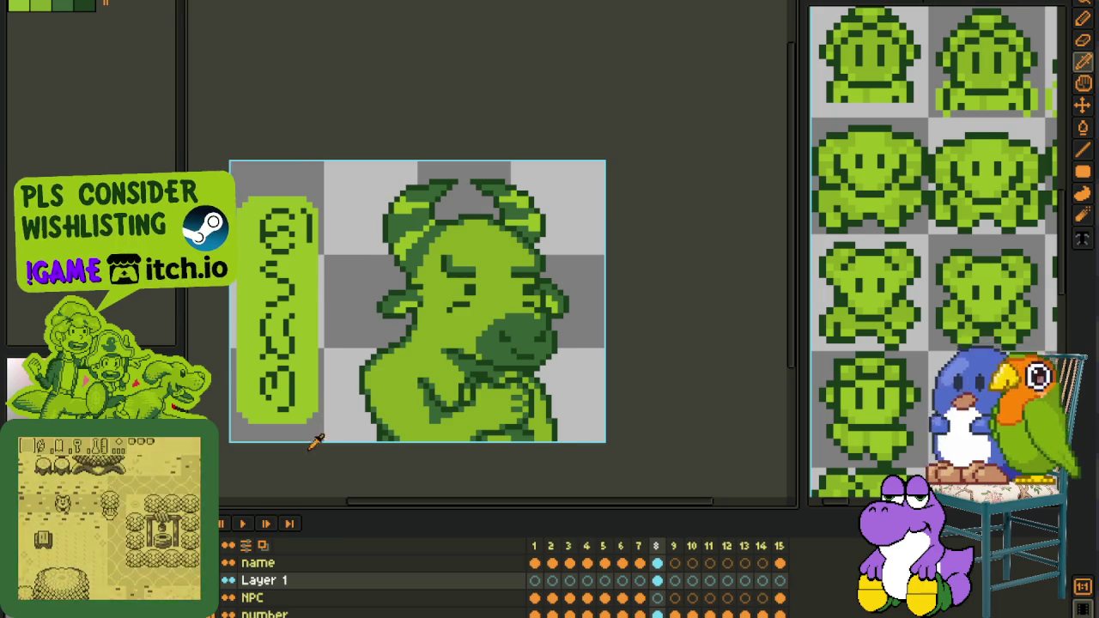
pyautogui.hotkey('shift', 'o')
# Apply the red Outline effect in three passes for a thick border around the character.
pyautogui.click(946, 221)
pyautogui.hotkey('shift', 'o')
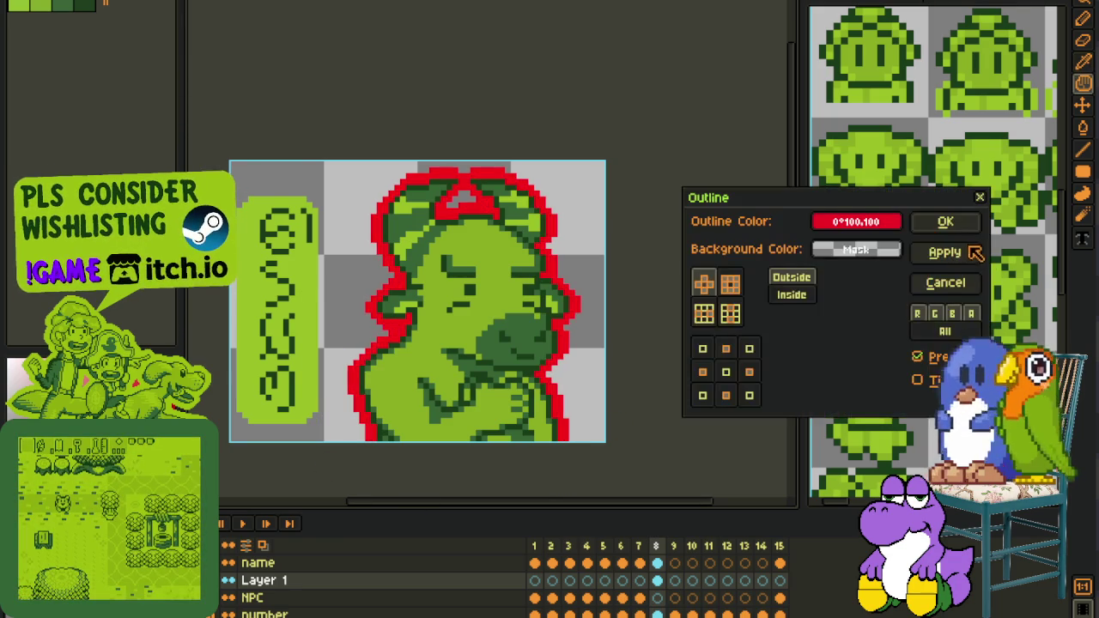
pyautogui.click(945, 221)
pyautogui.hotkey('shift', 'o')
pyautogui.click(945, 222)
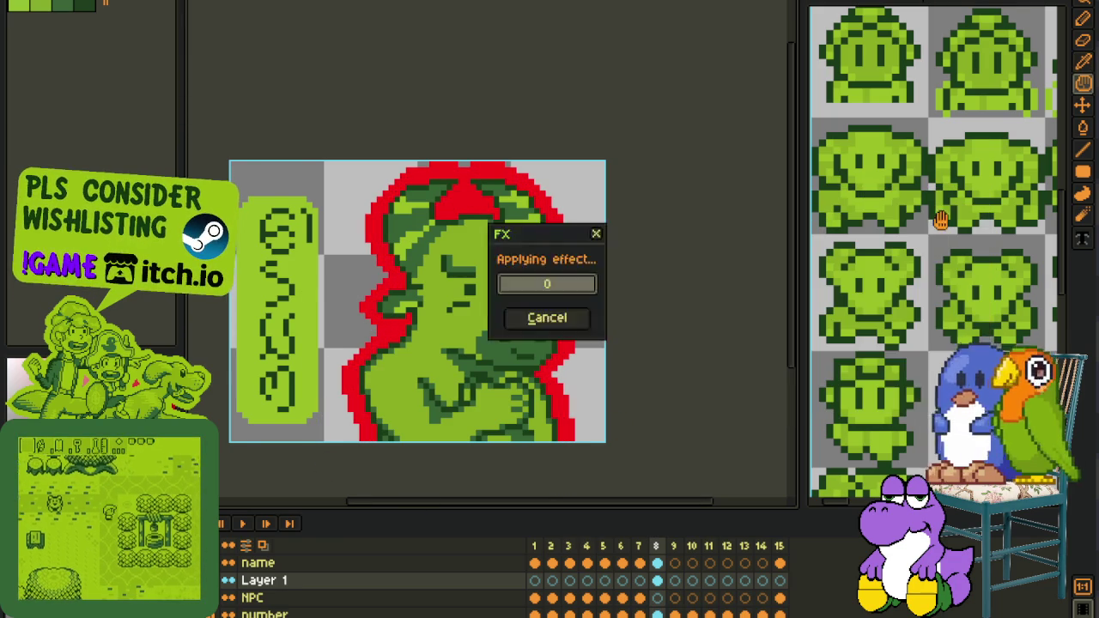
pyautogui.scroll(1, 602, 329)
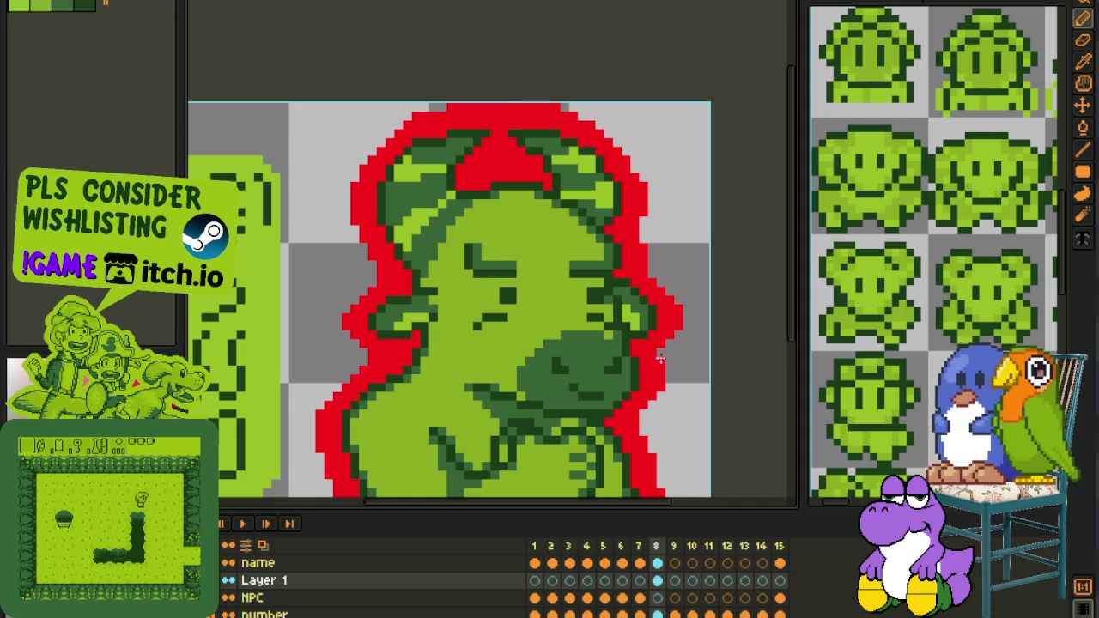
pyautogui.scroll(-2, 678, 326)
# Replace the red outline colour #FF0000 with the palette's light green idx-0 and save.
pyautogui.press('i')
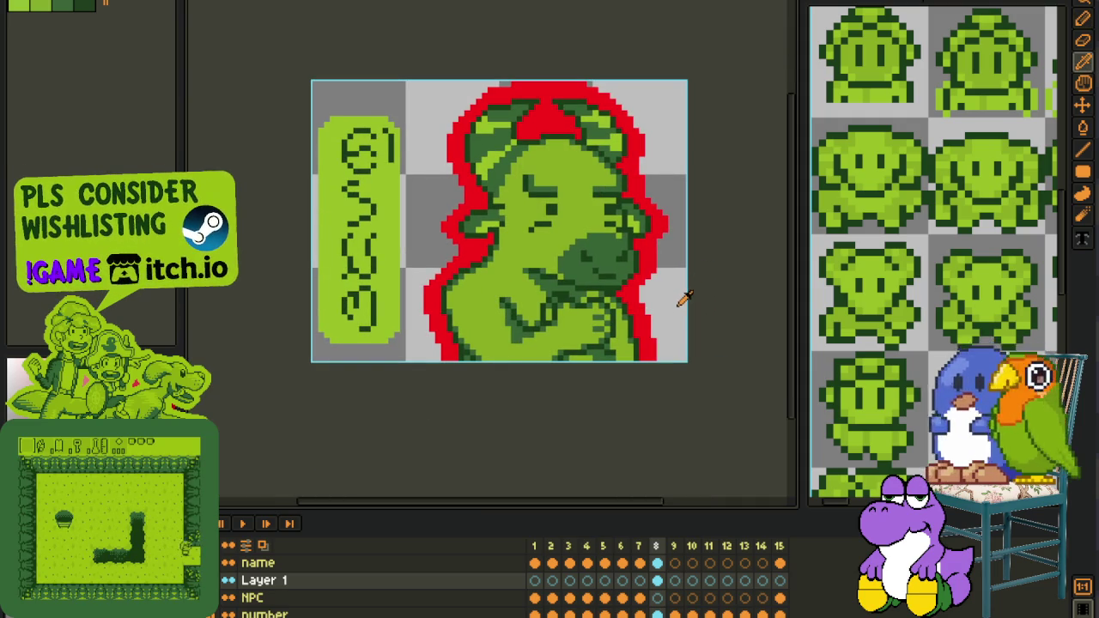
pyautogui.scroll(1, 463, 211)
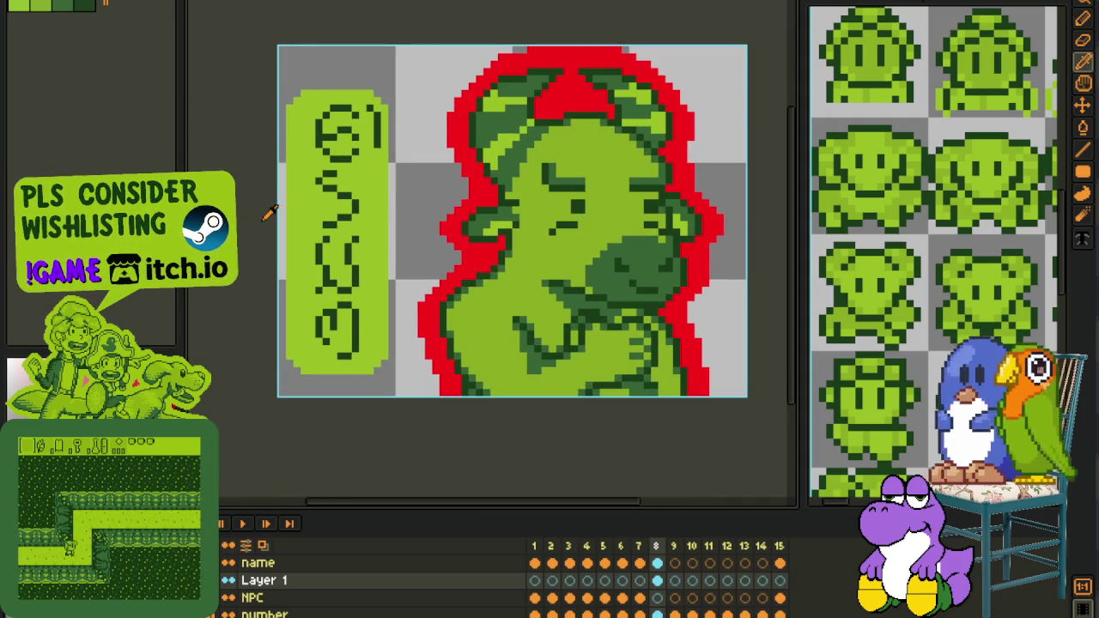
pyautogui.hotkey('shift', 'r')
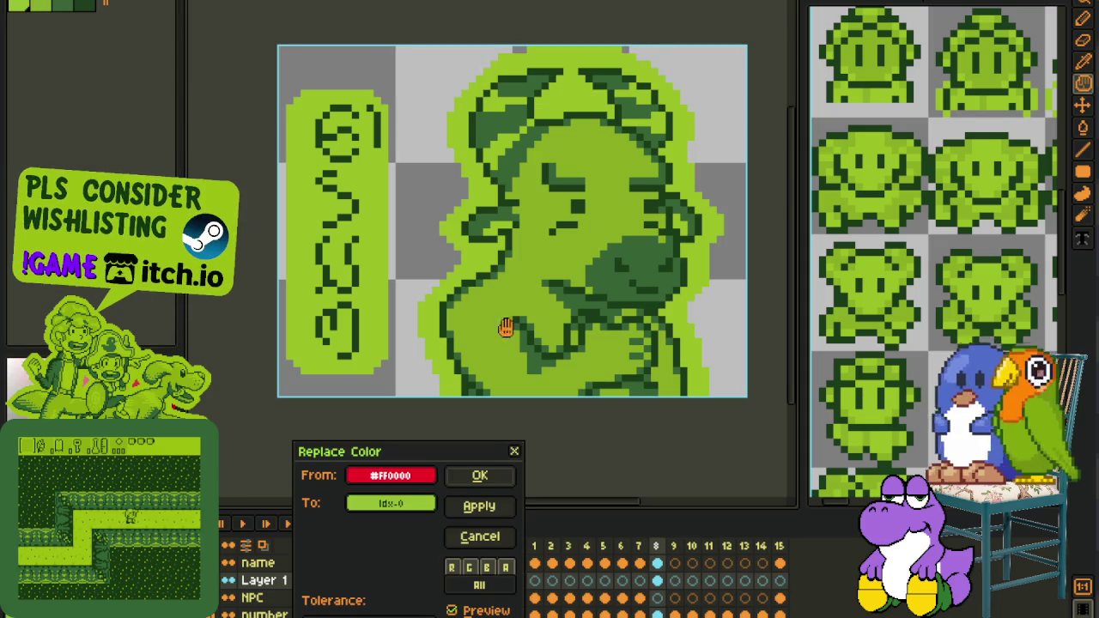
pyautogui.click(498, 475)
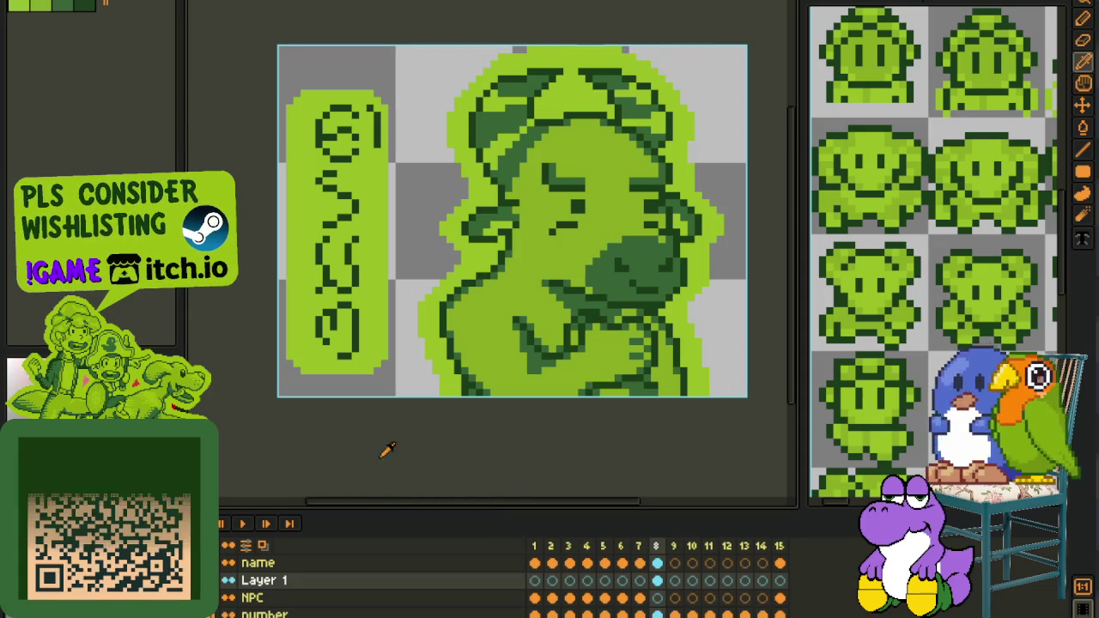
pyautogui.hotkey('ctrl', 's')
pyautogui.scroll(-1, 438, 305)
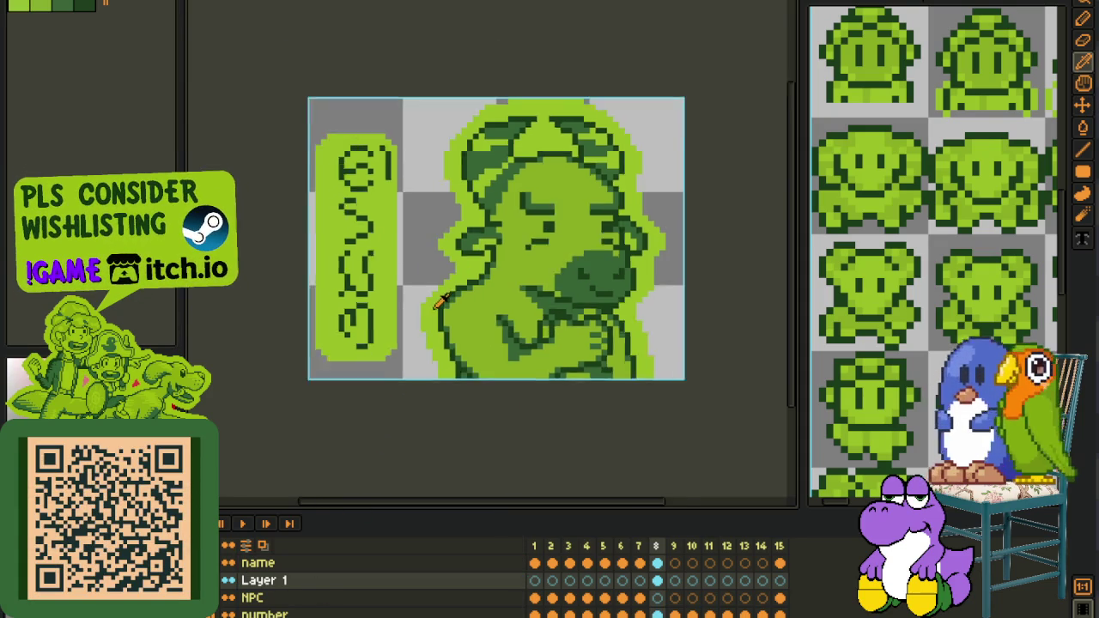
pyautogui.scroll(-1, 438, 305)
pyautogui.scroll(-1, 444, 324)
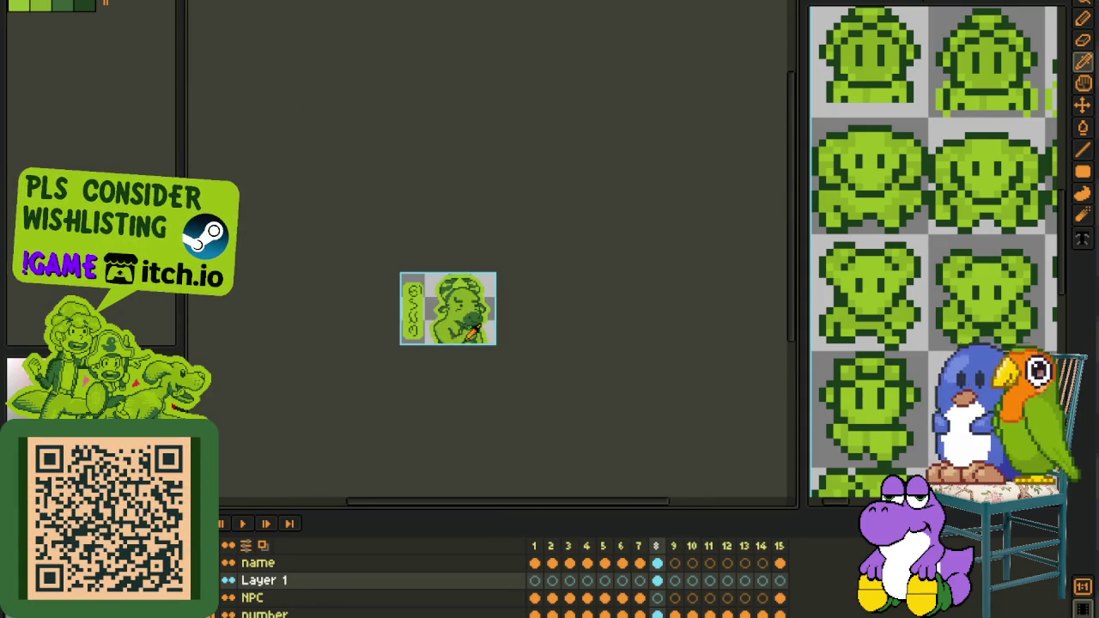
pyautogui.scroll(1, 475, 329)
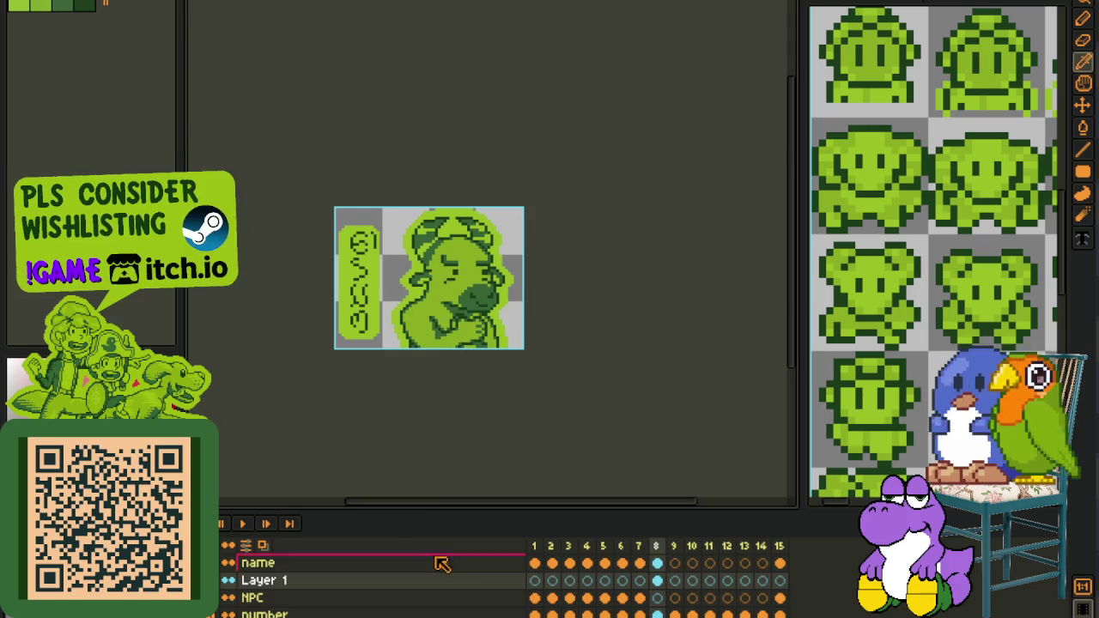
# Add a new layer above Layer 1.
pyautogui.rightClick(312, 582)
pyautogui.moveTo(342, 531)
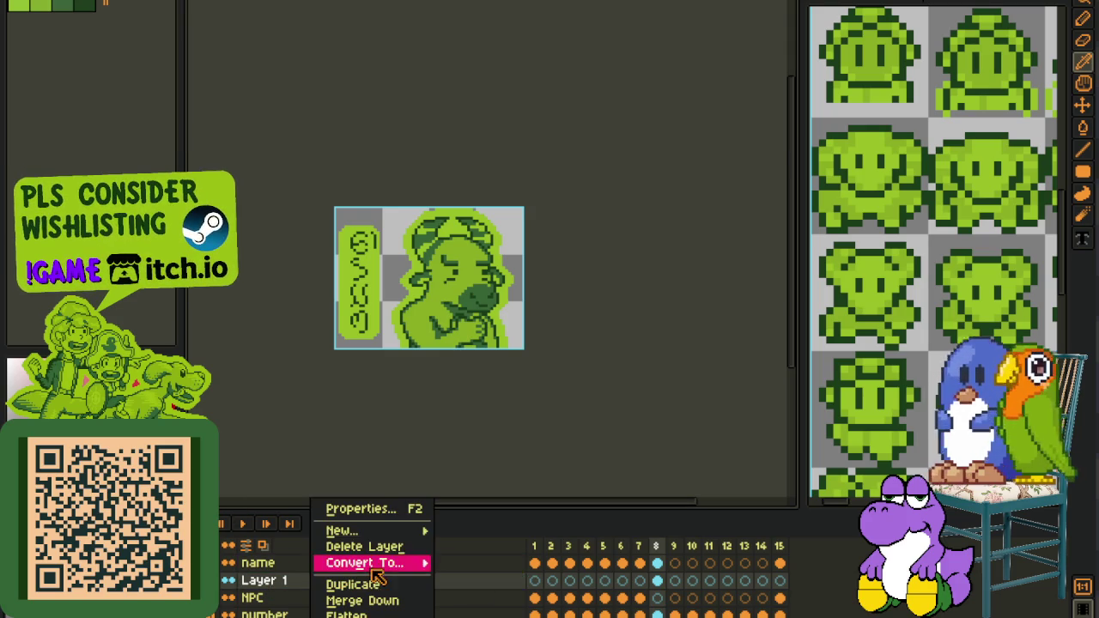
pyautogui.click(464, 526)
pyautogui.scroll(2, 418, 337)
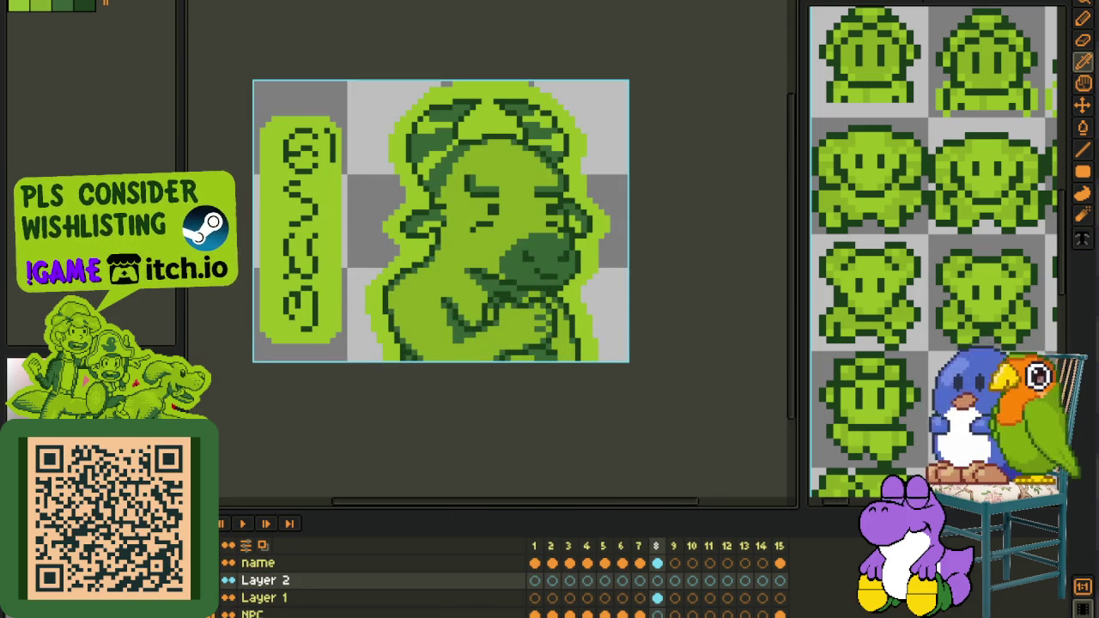
pyautogui.scroll(1, 413, 314)
pyautogui.scroll(1, 386, 315)
# Save the portrait, then draw a red test mark on the face and undo it.
pyautogui.hotkey('ctrl', 's')
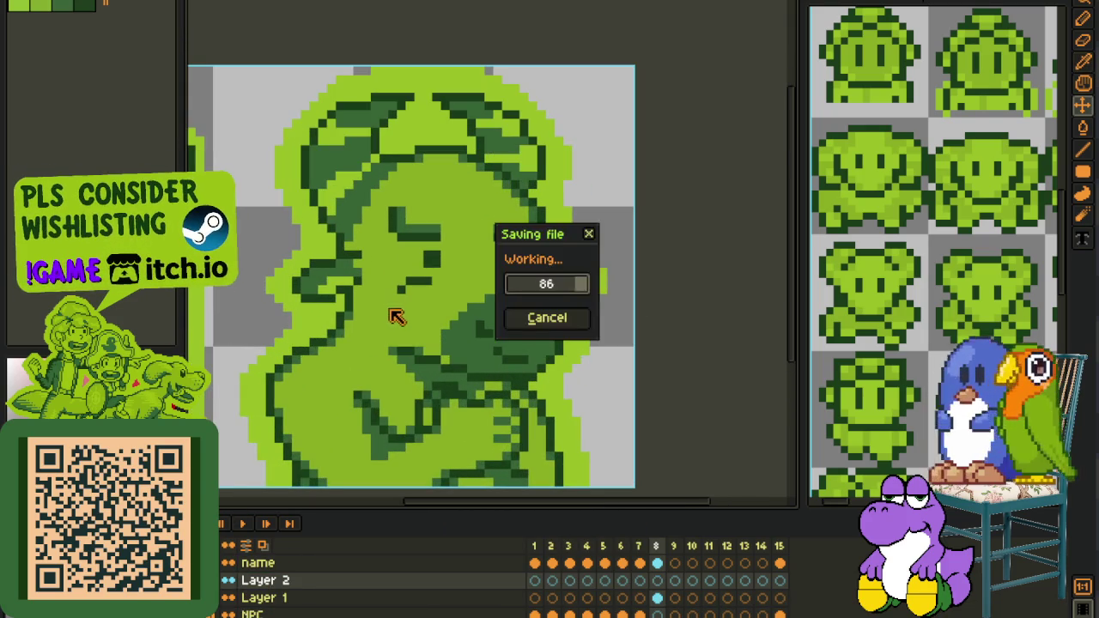
pyautogui.scroll(1, 388, 314)
pyautogui.scroll(1, 391, 302)
pyautogui.moveTo(388, 304)
pyautogui.mouseDown()
pyautogui.moveTo(441, 305)
pyautogui.moveTo(363, 326)
pyautogui.moveTo(484, 327)
pyautogui.moveTo(451, 348)
pyautogui.moveTo(382, 345)
pyautogui.mouseUp()
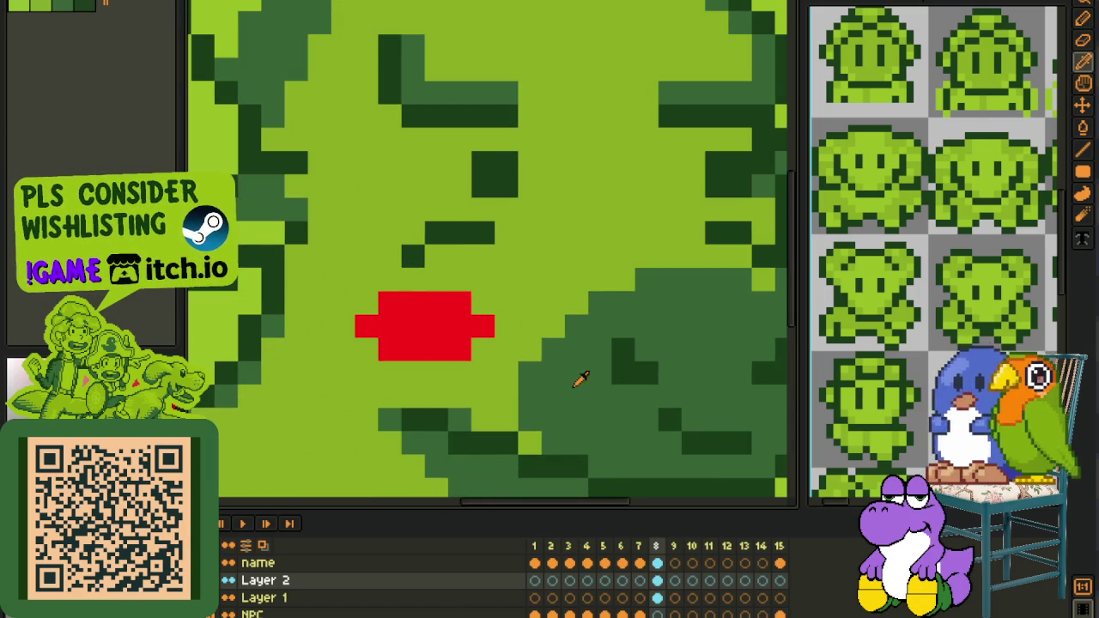
pyautogui.hotkey('ctrl', 'z')
pyautogui.hotkey('ctrl', 'z')
pyautogui.hotkey('ctrl', 'z')
# Save the portrait again with the test mark removed.
pyautogui.scroll(-4, 398, 329)
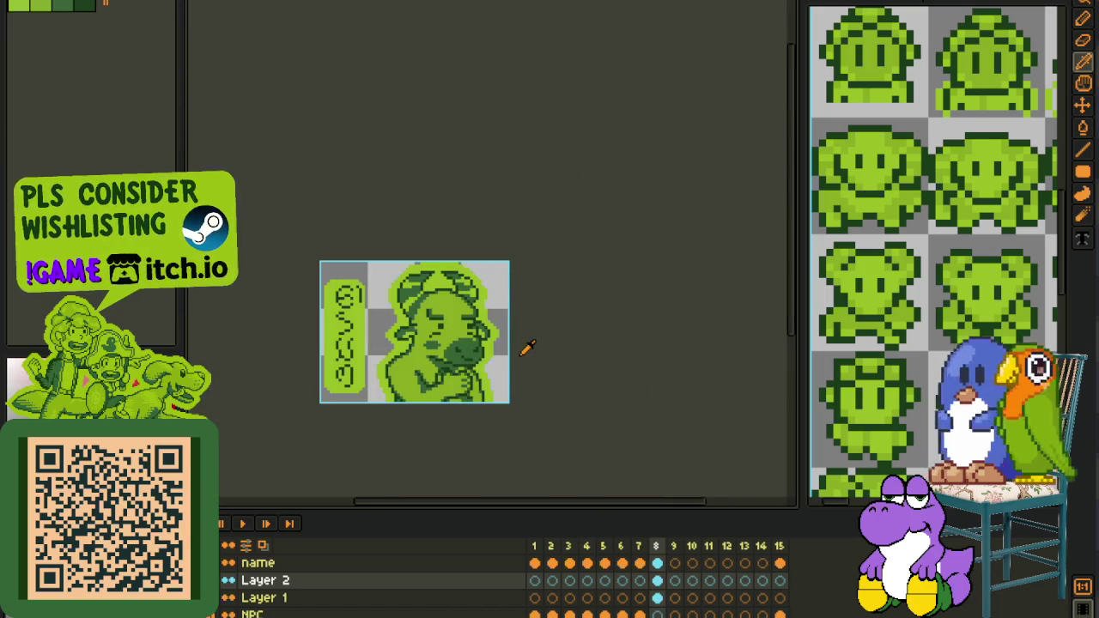
pyautogui.scroll(-1, 527, 347)
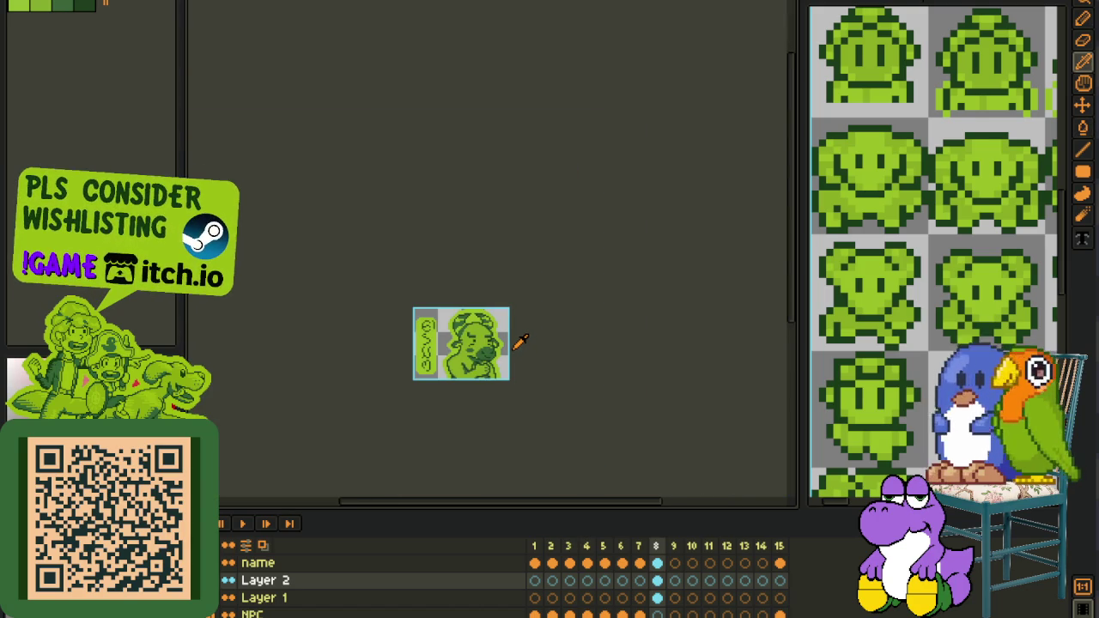
pyautogui.scroll(1, 524, 346)
pyautogui.scroll(1, 494, 351)
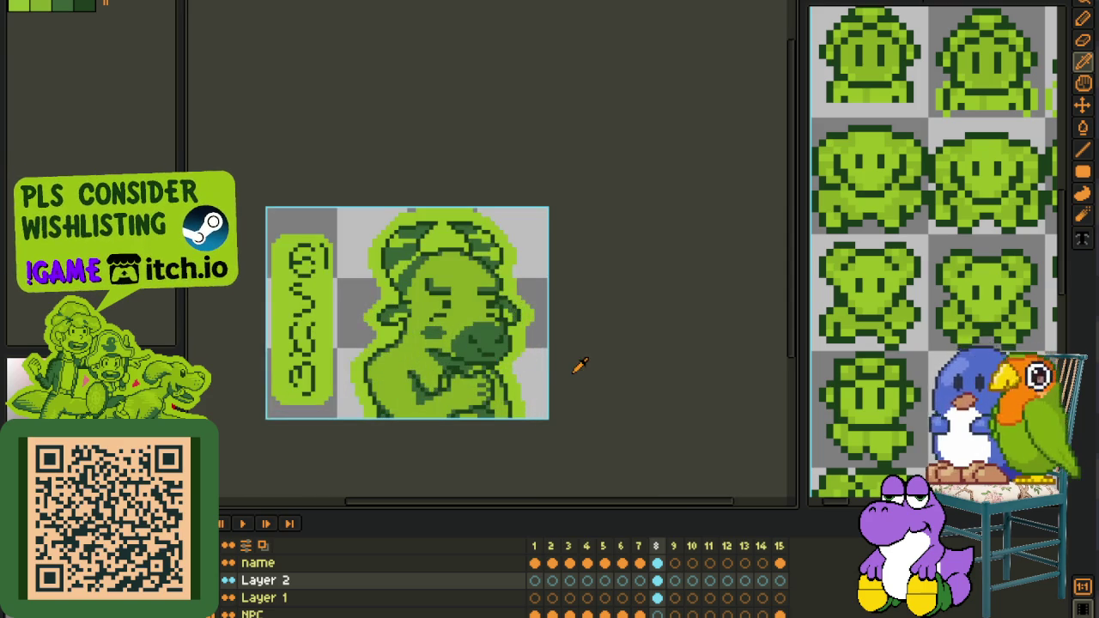
pyautogui.hotkey('ctrl', 's')
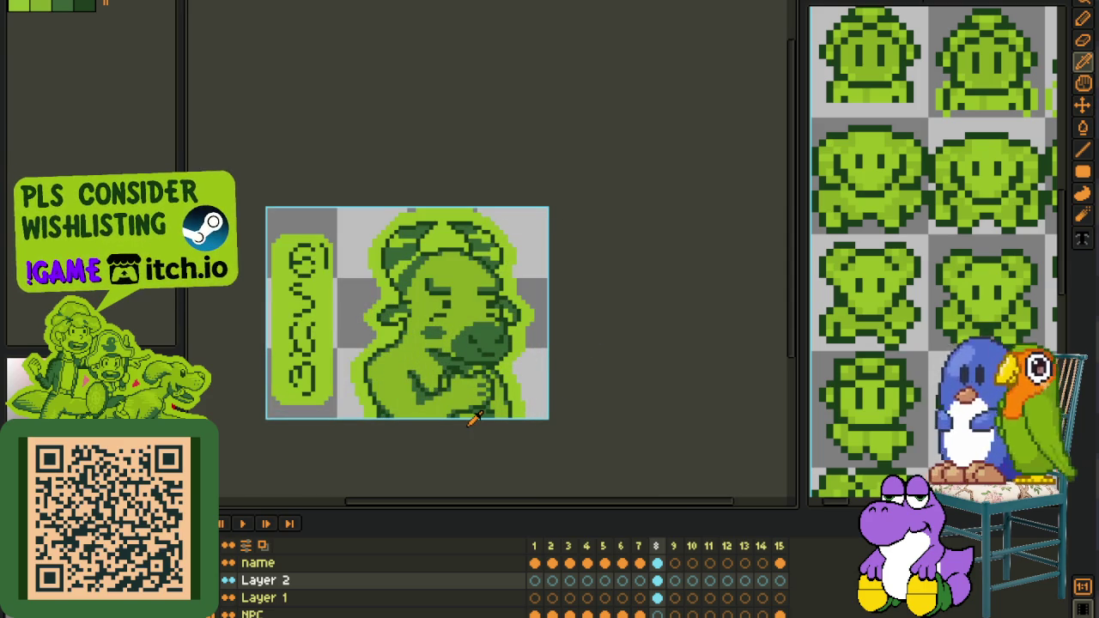
pyautogui.scroll(-1, 562, 375)
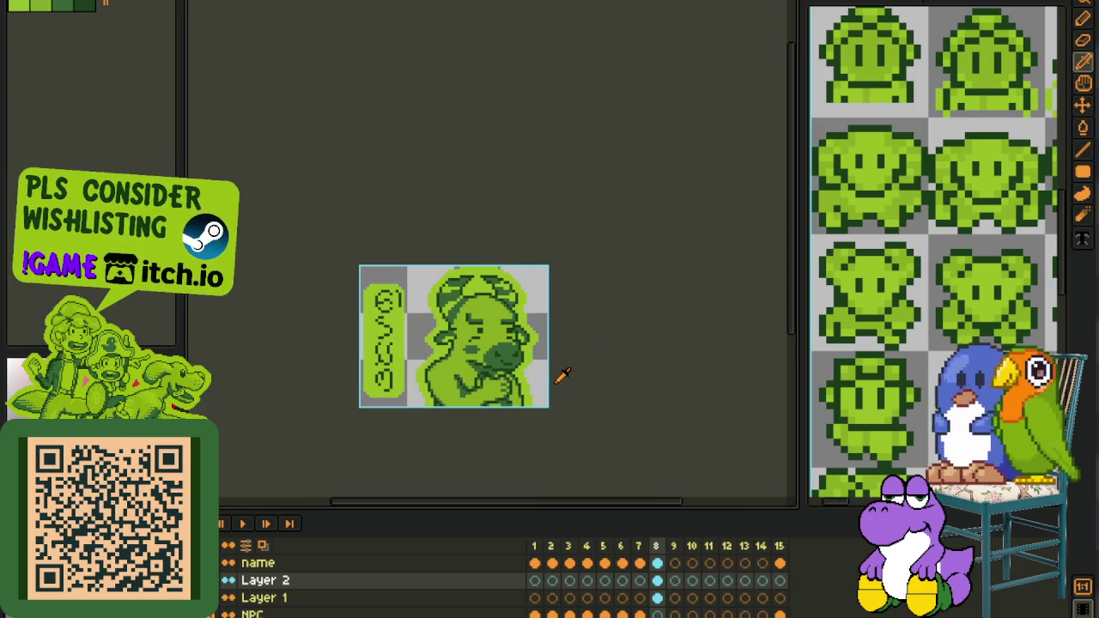
pyautogui.hotkey('ctrl', 's')
pyautogui.rightClick(345, 582)
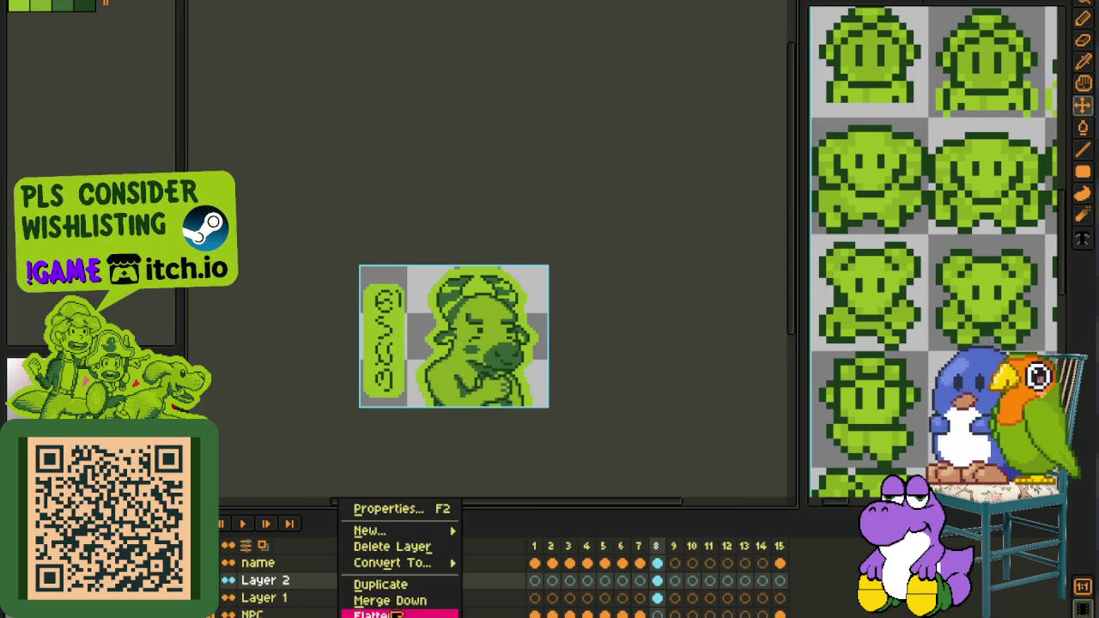
# Merge Layer 2 into Layer 1, then Layer 1 into the NPC layer, and save.
pyautogui.click(390, 600)
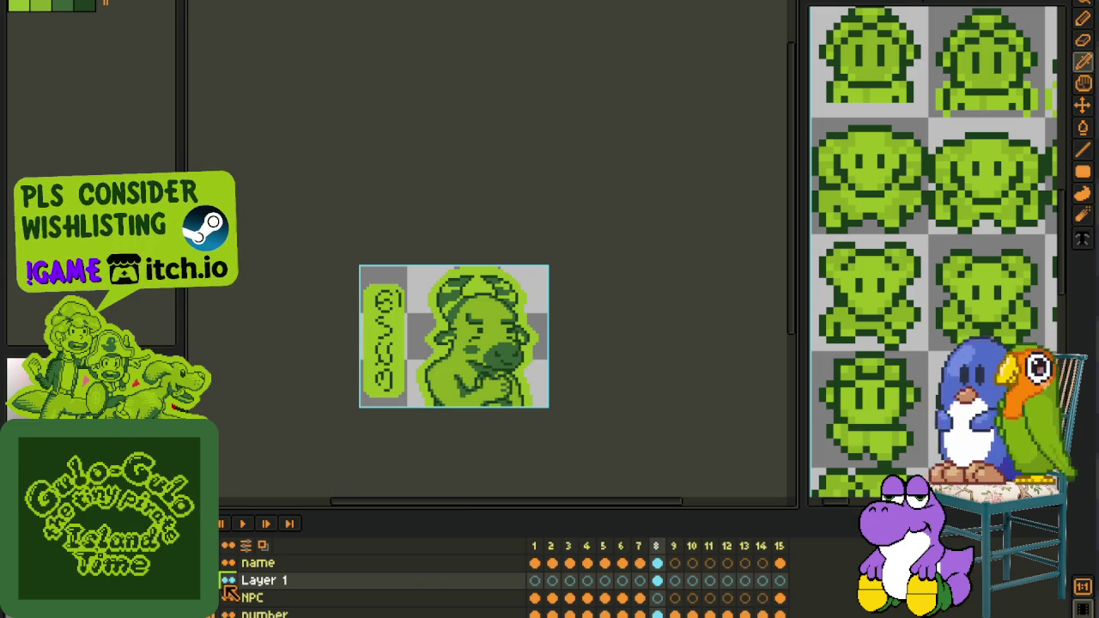
pyautogui.rightClick(284, 584)
pyautogui.click(311, 601)
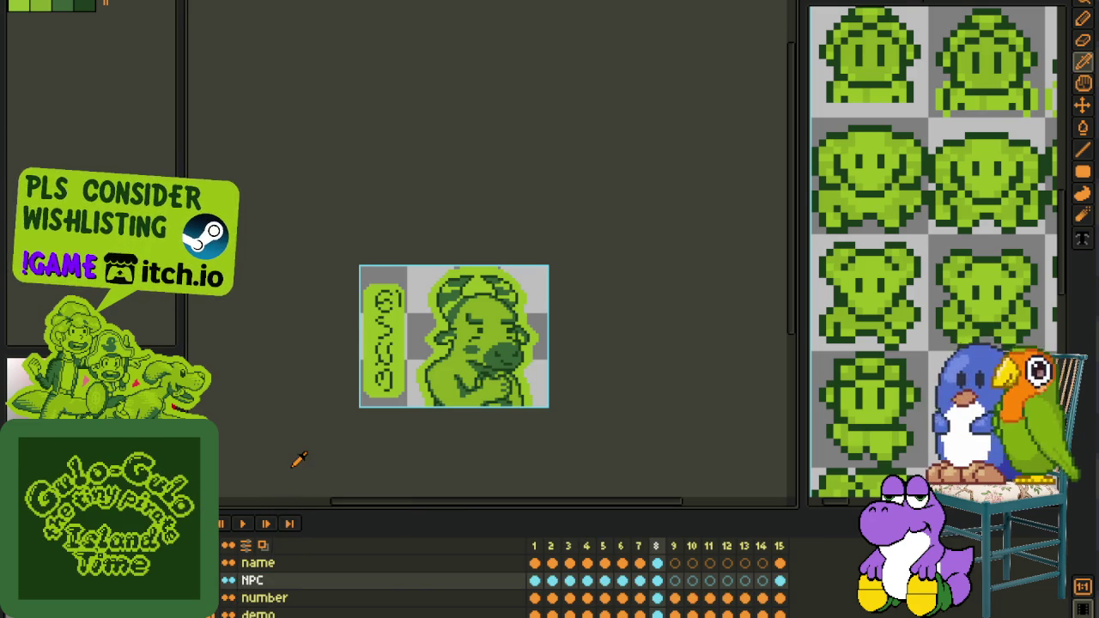
pyautogui.hotkey('ctrl', 's')
# Try flattening all layers from the name layer, undo the flatten, and save.
pyautogui.click(26, 1)
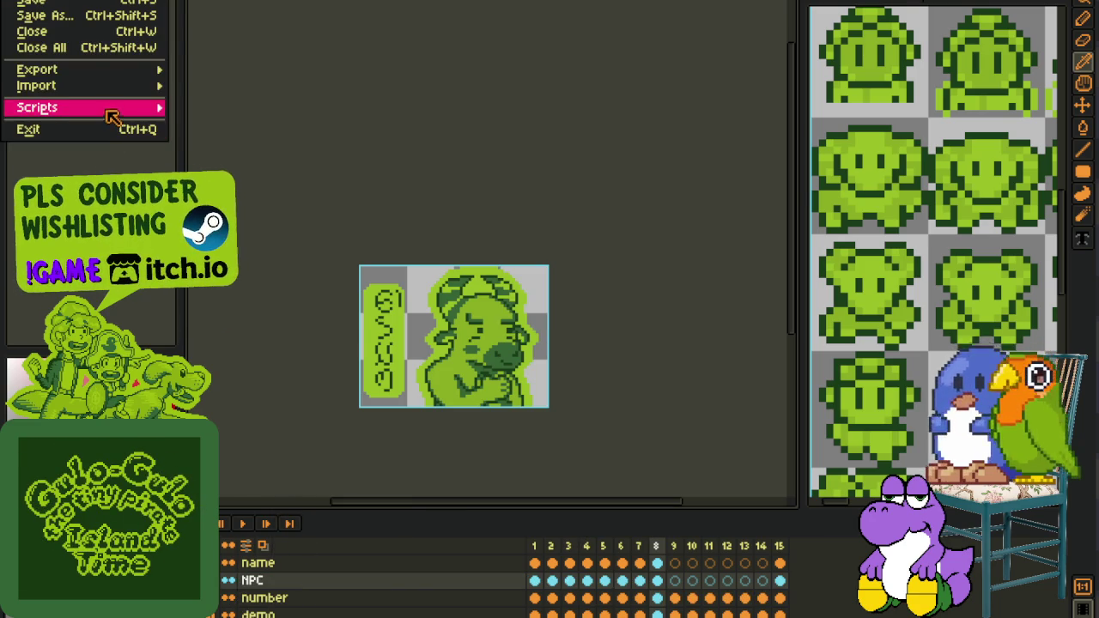
pyautogui.click(298, 269)
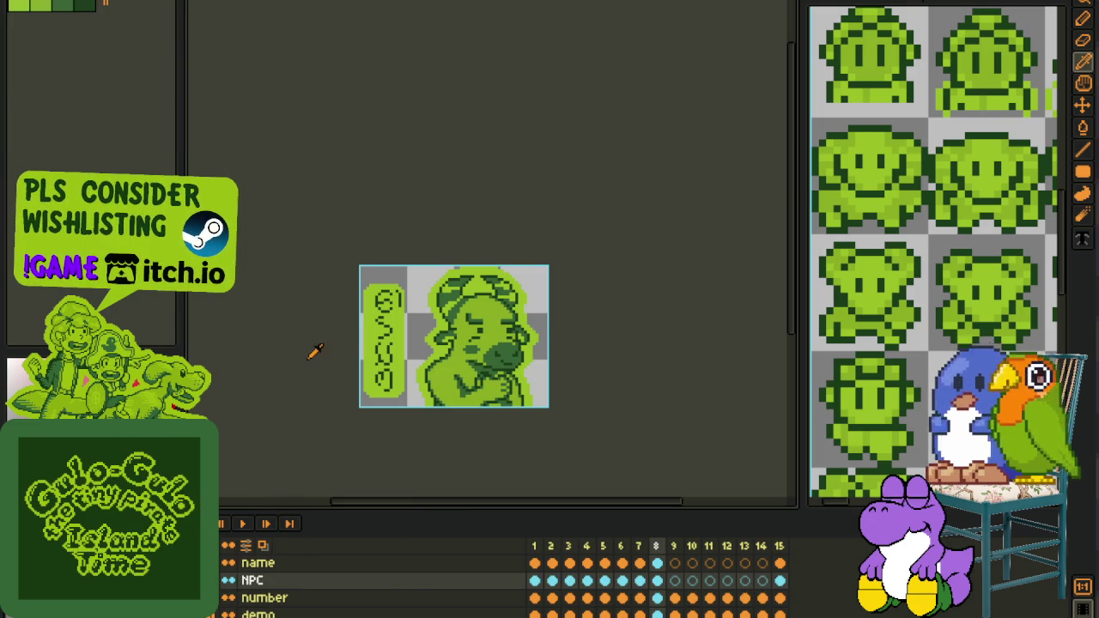
pyautogui.rightClick(314, 565)
pyautogui.click(343, 615)
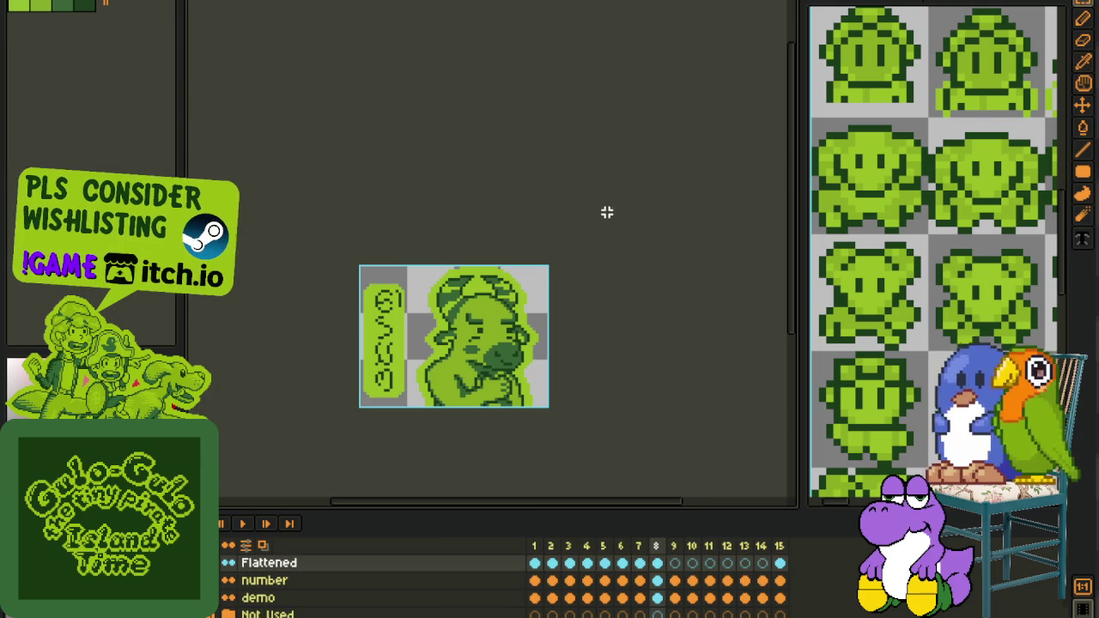
pyautogui.moveTo(550, 280); pyautogui.dragTo(739, 175)
pyautogui.hotkey('ctrl', 'z')
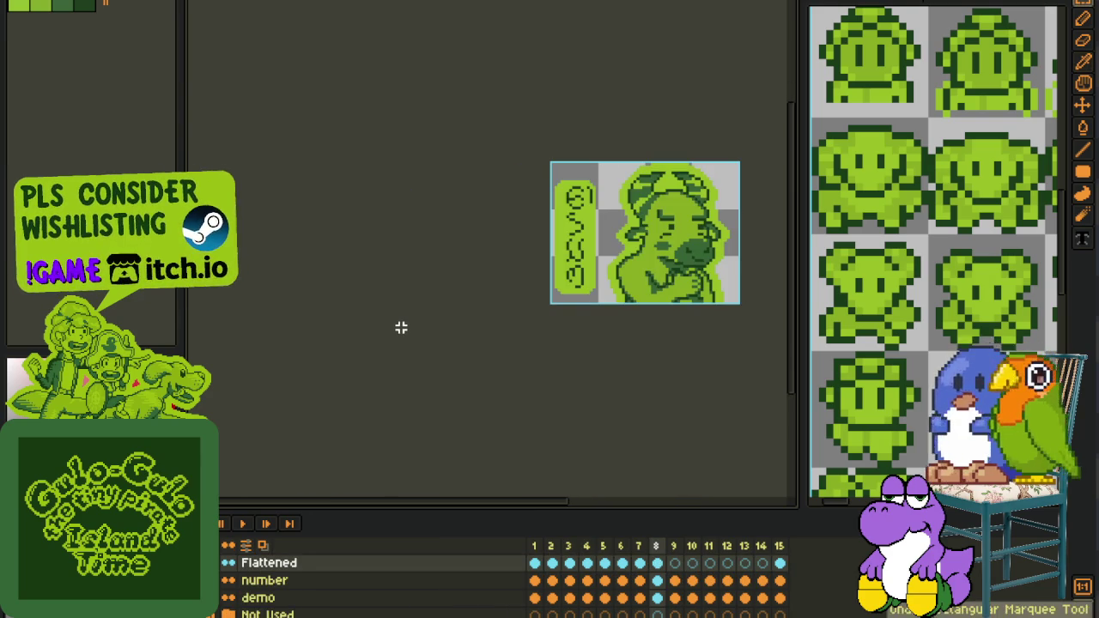
pyautogui.hotkey('ctrl', 's')
# Cycle through the open sprites to the NPC portrait sheet and zoom to its numbered slots.
pyautogui.hotkey('ctrl', 'w')
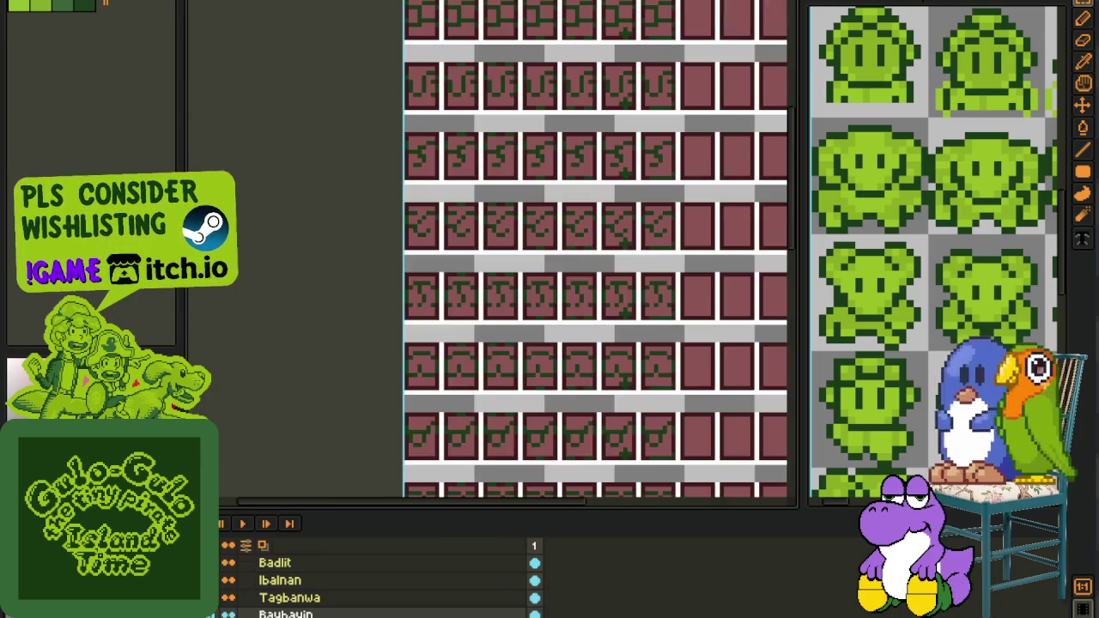
pyautogui.hotkey('ctrl', 'w')
pyautogui.hotkey('ctrl', 'w')
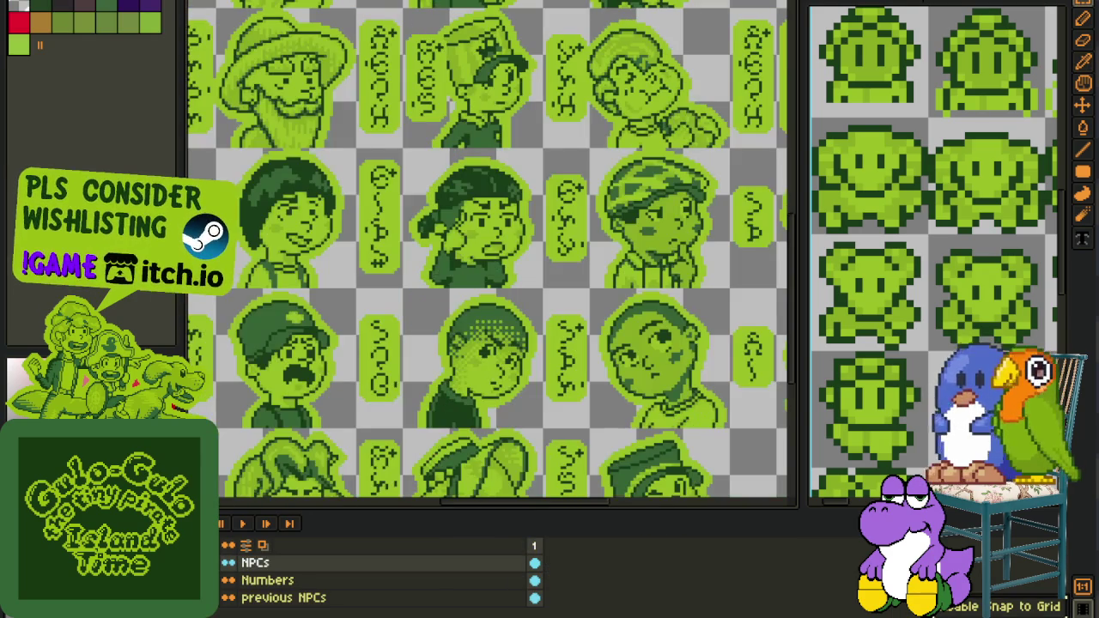
pyautogui.hotkey('ctrl', 'w')
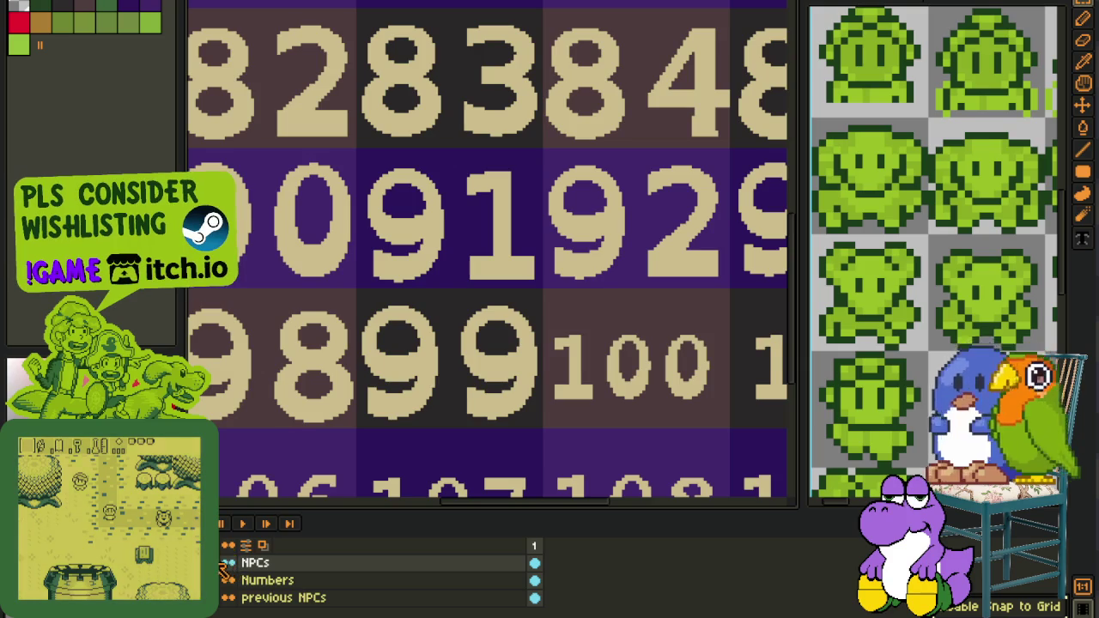
pyautogui.scroll(-3, 481, 258)
pyautogui.scroll(3, 450, 179)
pyautogui.scroll(2, 450, 178)
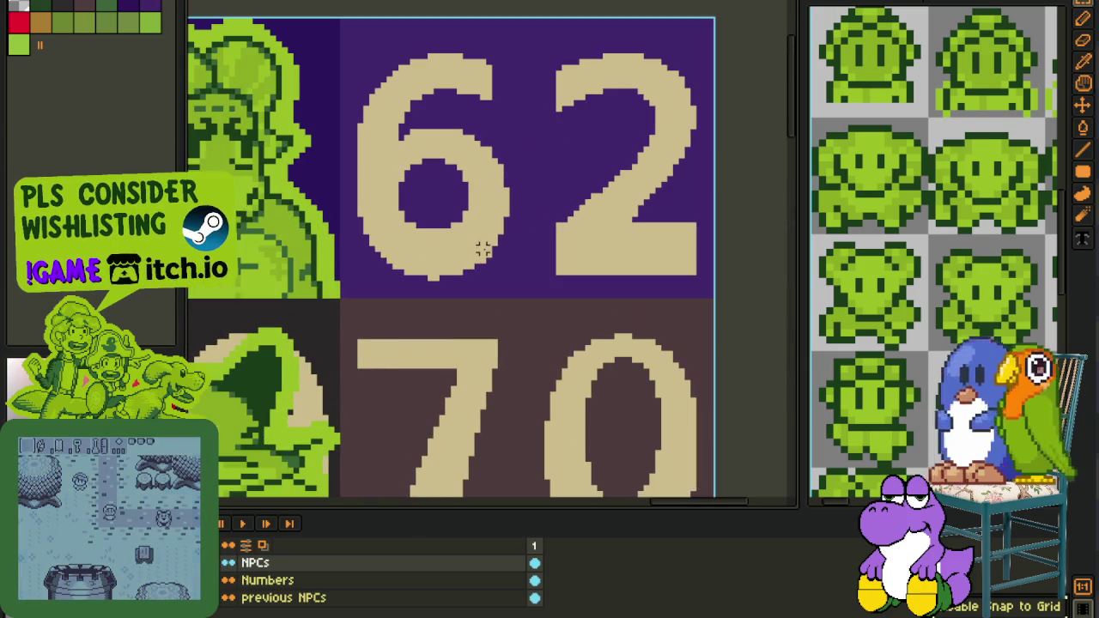
# Paste the portrait onto the sheet, move it into slot 62, and save the sheet.
pyautogui.hotkey('ctrl', 'v')
pyautogui.moveTo(498, 240); pyautogui.dragTo(535, 238)
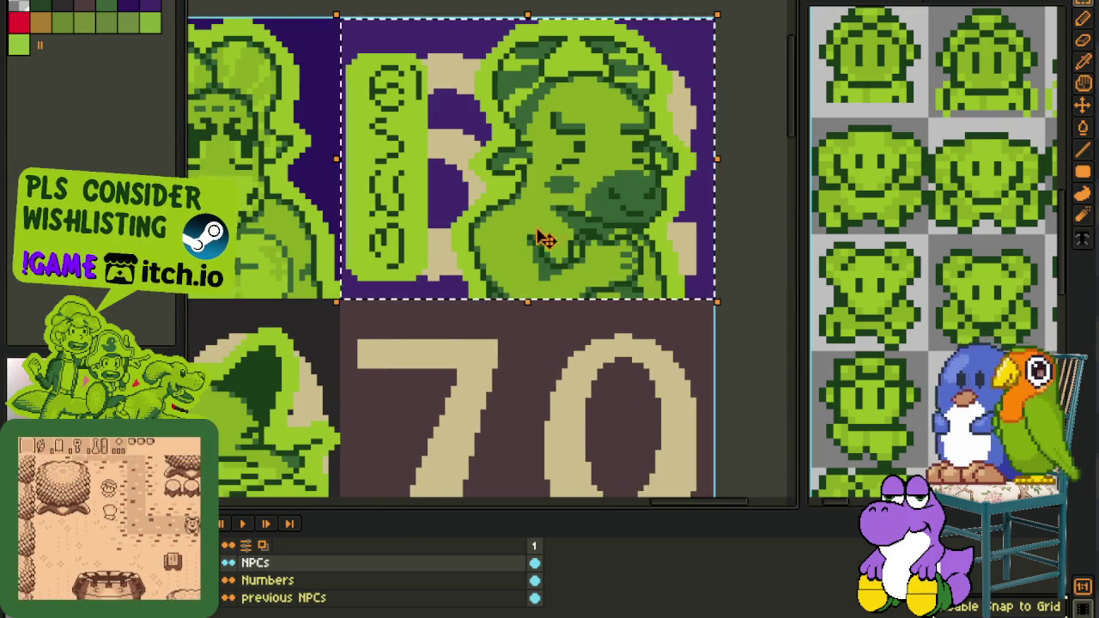
pyautogui.scroll(-2, 473, 363)
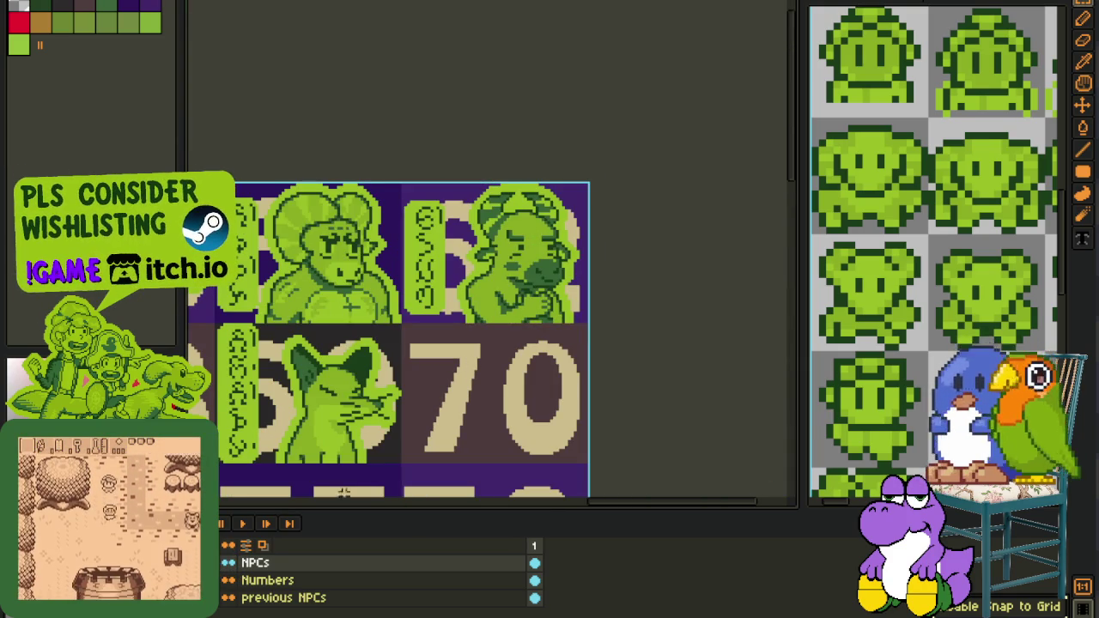
pyautogui.press('b')
pyautogui.scroll(-2, 627, 314)
pyautogui.hotkey('ctrl', 's')
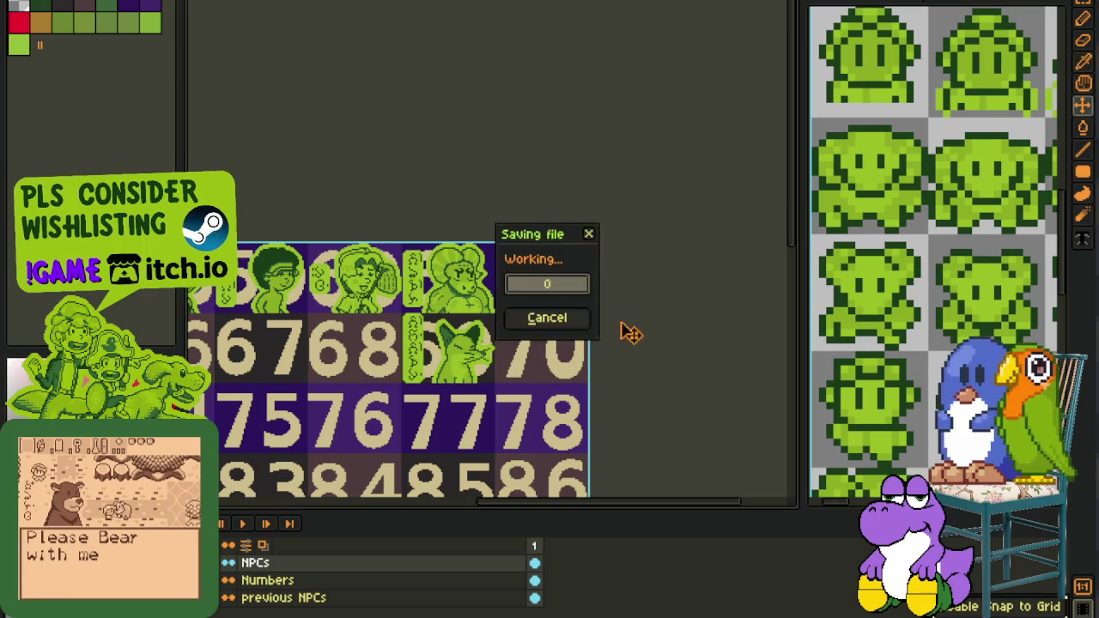
# Pan and zoom across the sheet to inspect the neighbouring slots.
pyautogui.moveTo(369, 368); pyautogui.dragTo(456, 366)
pyautogui.press('b')
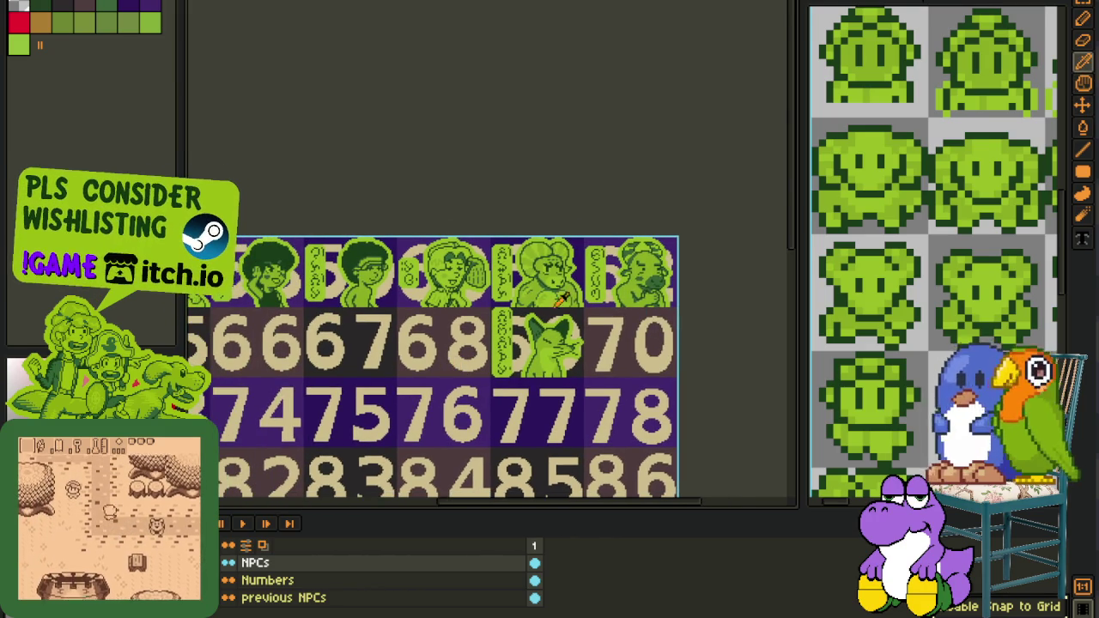
pyautogui.scroll(2, 562, 299)
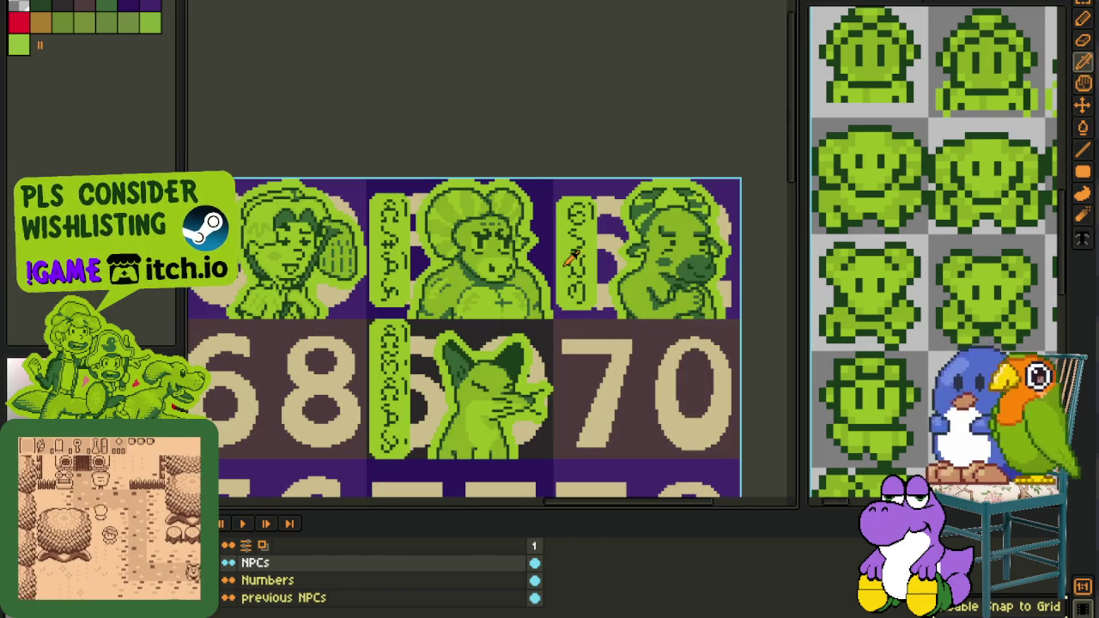
pyautogui.scroll(-3, 567, 256)
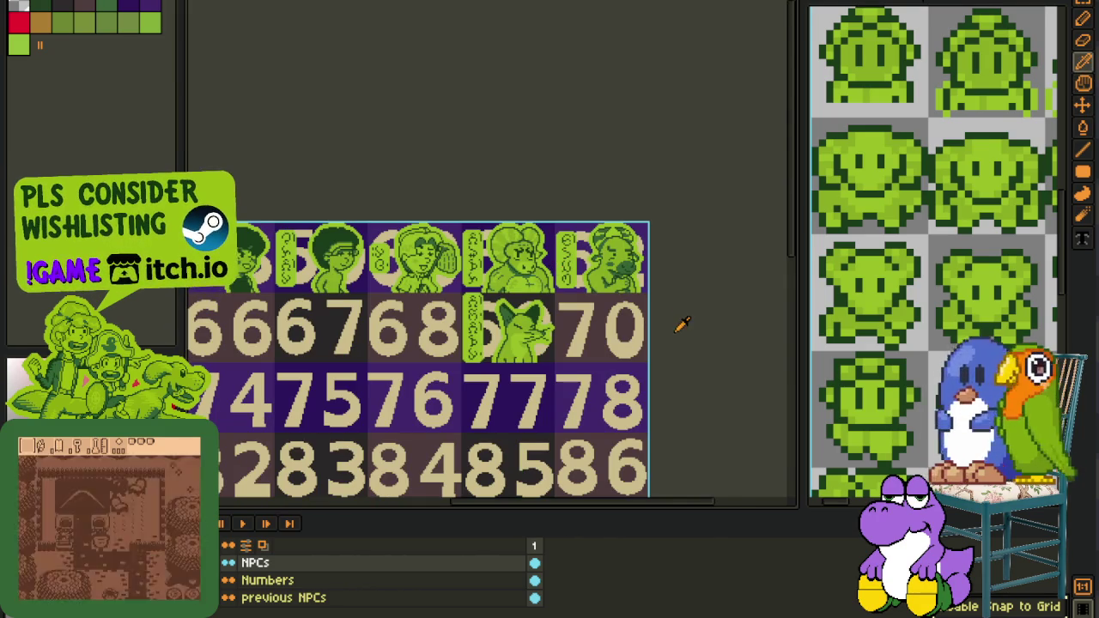
pyautogui.scroll(3, 678, 324)
pyautogui.scroll(1, 650, 255)
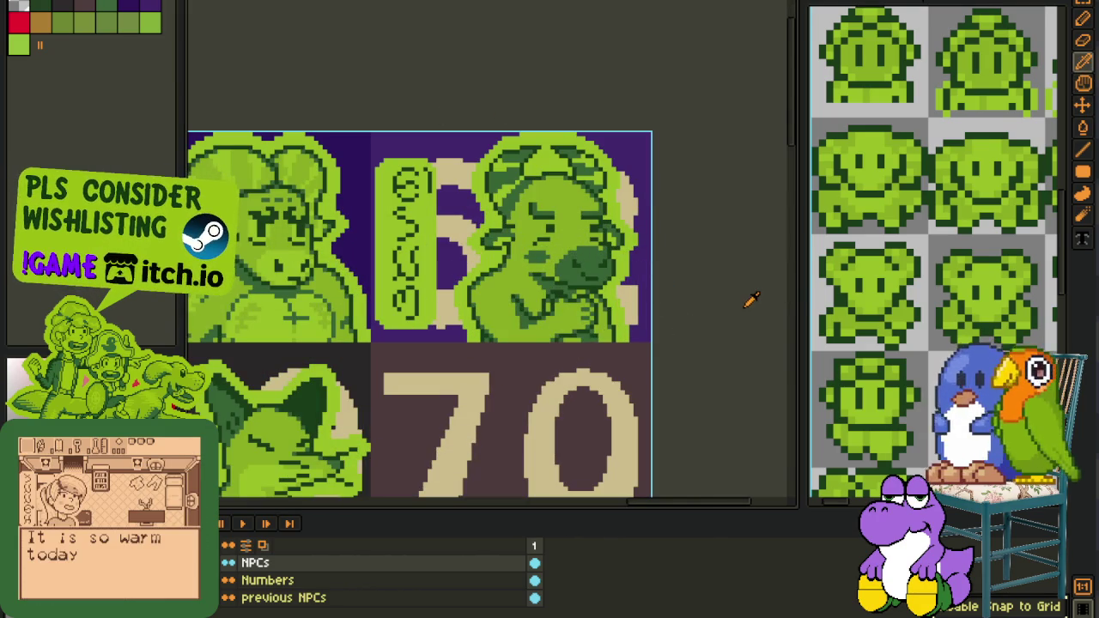
pyautogui.scroll(-1, 749, 296)
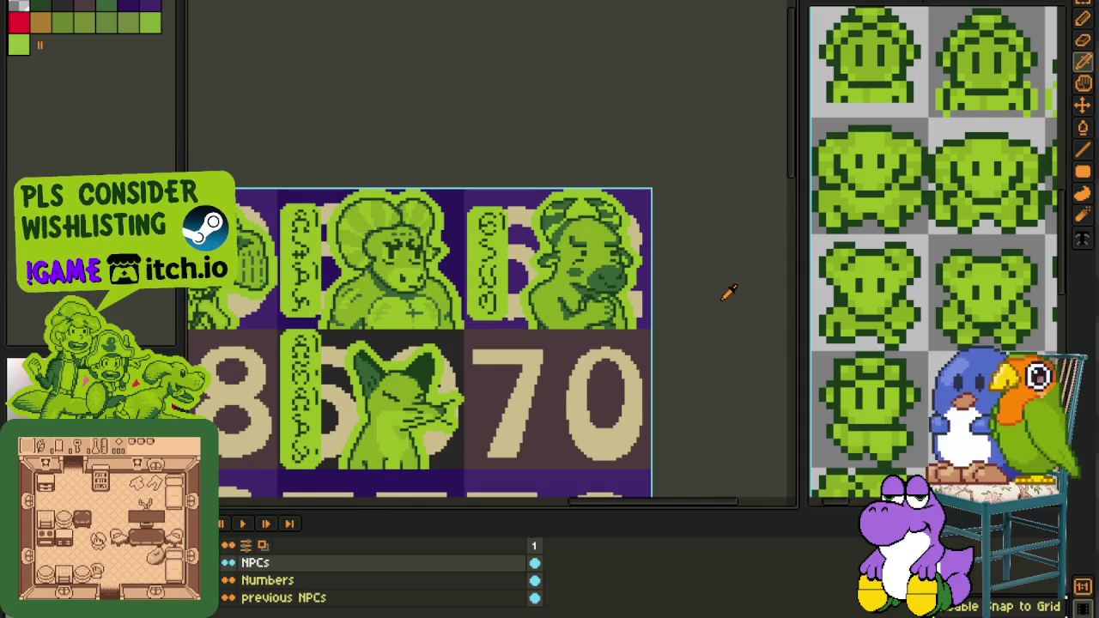
# Switch to the single character portrait and make its NPC layer the active layer.
pyautogui.hotkey('ctrl', 'Tab')
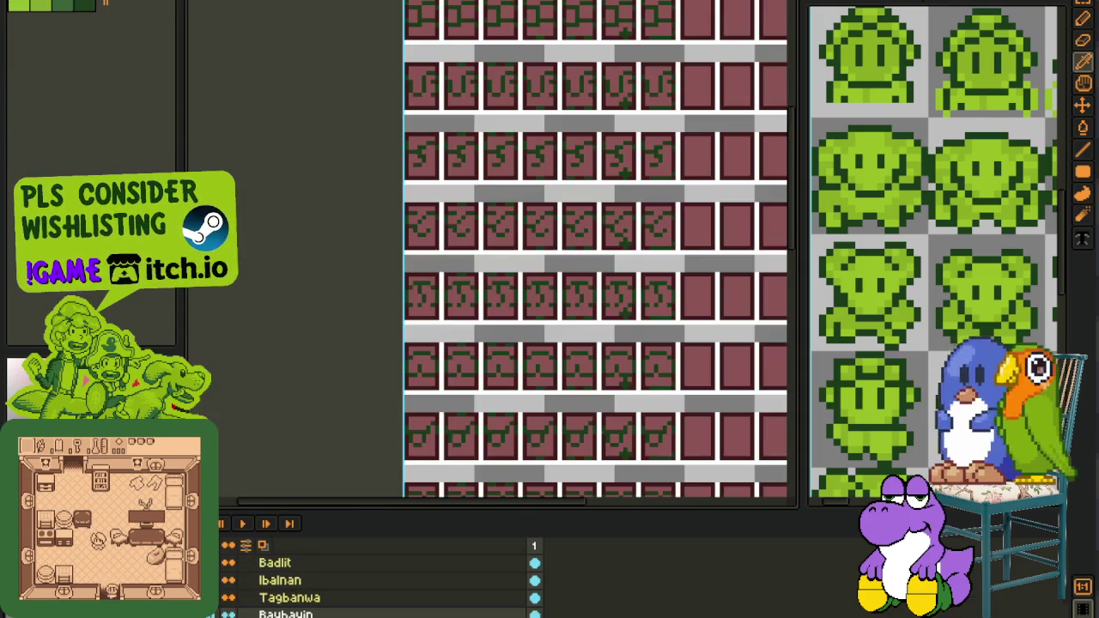
pyautogui.hotkey('ctrl', 'Tab')
pyautogui.scroll(1, 640, 279)
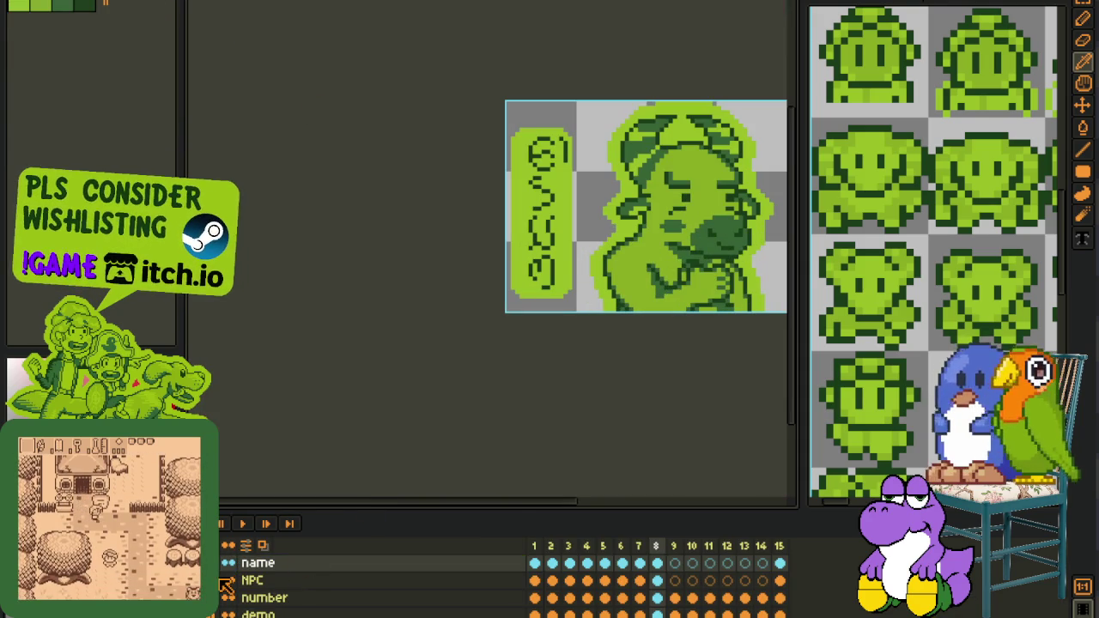
pyautogui.click(658, 582)
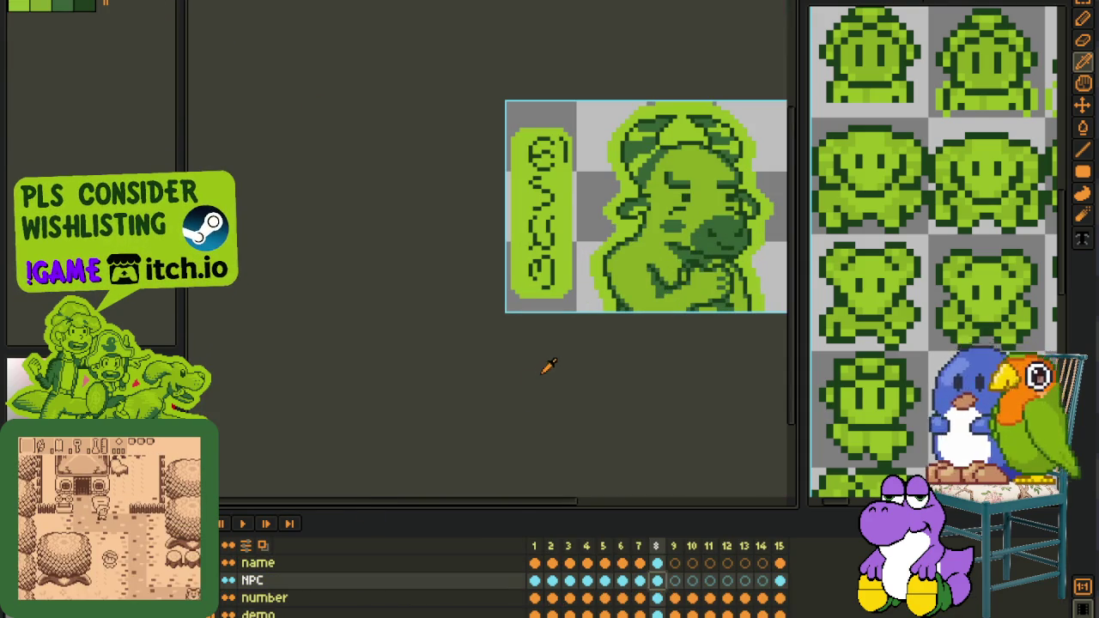
pyautogui.moveTo(548, 367); pyautogui.dragTo(273, 422)
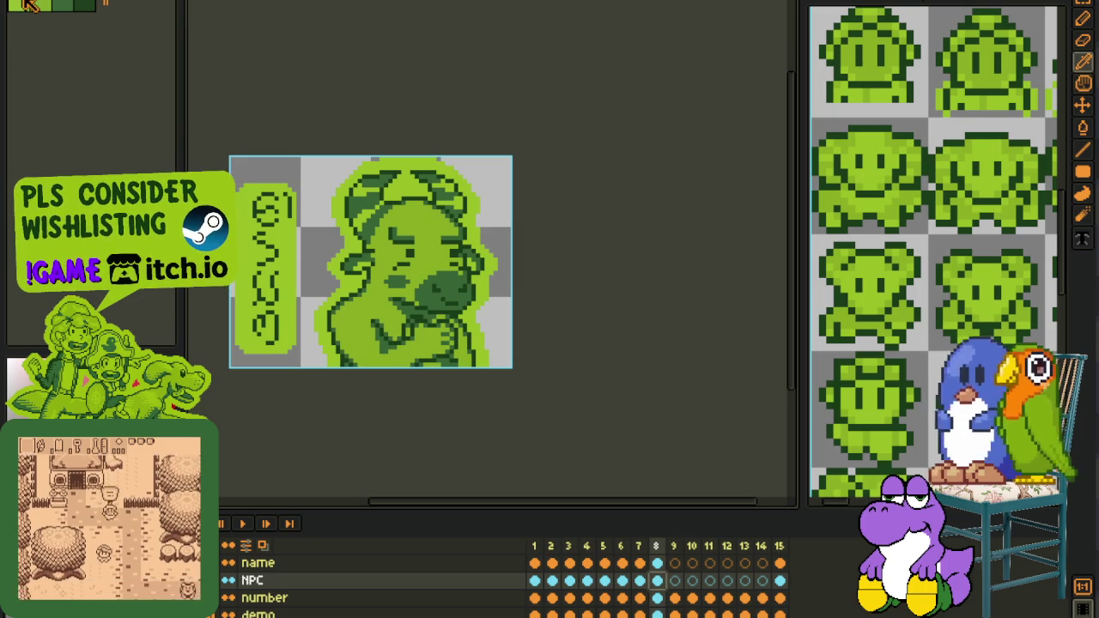
pyautogui.scroll(3, 440, 324)
# Paint a light-green L-shaped highlight beside the eye and save the portrait.
pyautogui.moveTo(440, 324); pyautogui.dragTo(378, 269)
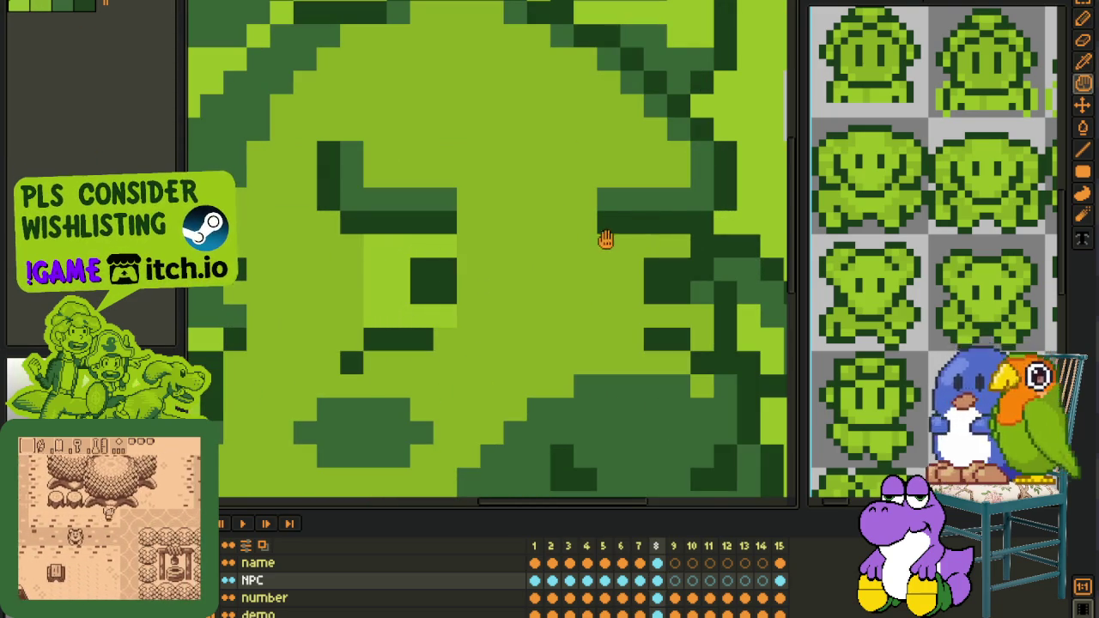
pyautogui.moveTo(604, 238)
pyautogui.mouseDown()
pyautogui.moveTo(463, 265)
pyautogui.moveTo(491, 326)
pyautogui.moveTo(478, 292)
pyautogui.mouseUp()
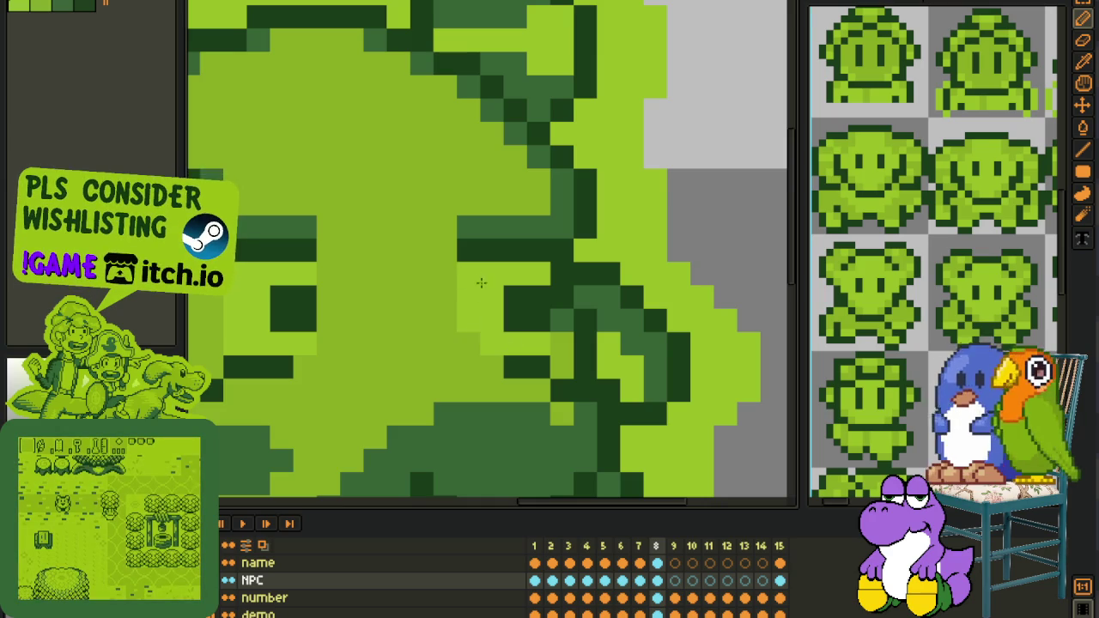
pyautogui.scroll(-5, 614, 308)
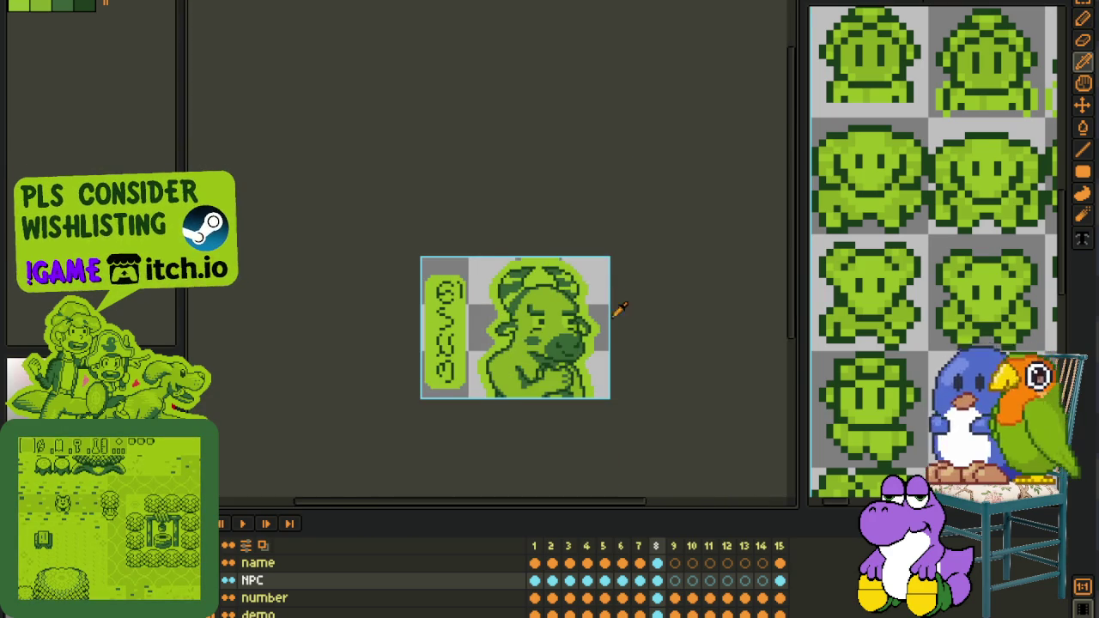
pyautogui.moveTo(618, 308); pyautogui.dragTo(557, 295)
pyautogui.hotkey('ctrl', 's')
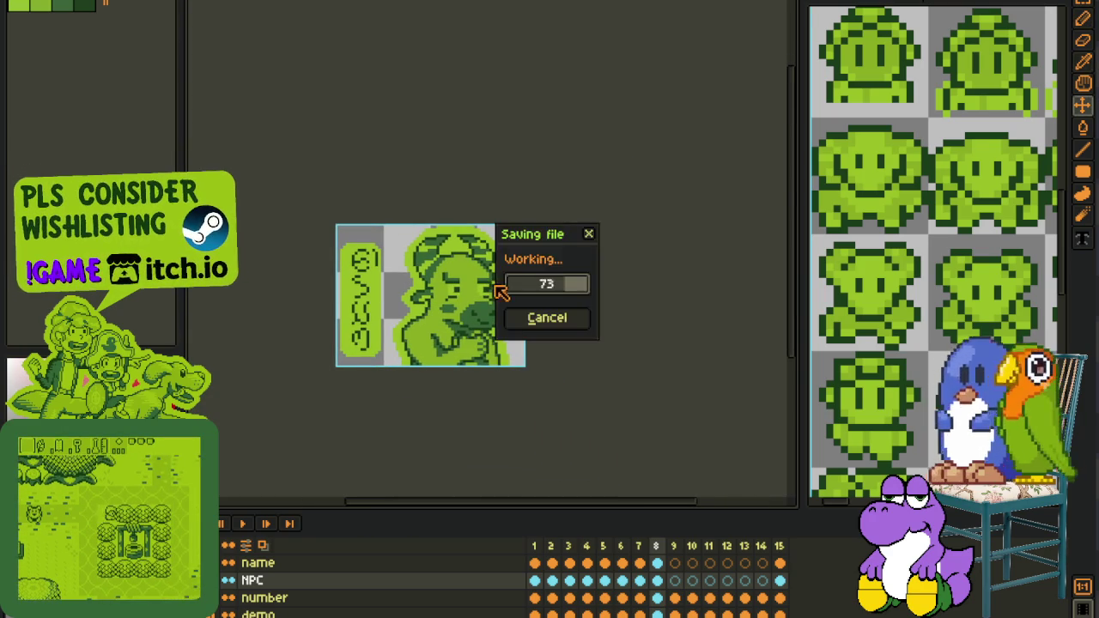
# Add light-green highlight pixels on the forehead and save the portrait again.
pyautogui.scroll(2, 494, 292)
pyautogui.scroll(2, 484, 294)
pyautogui.scroll(2, 483, 294)
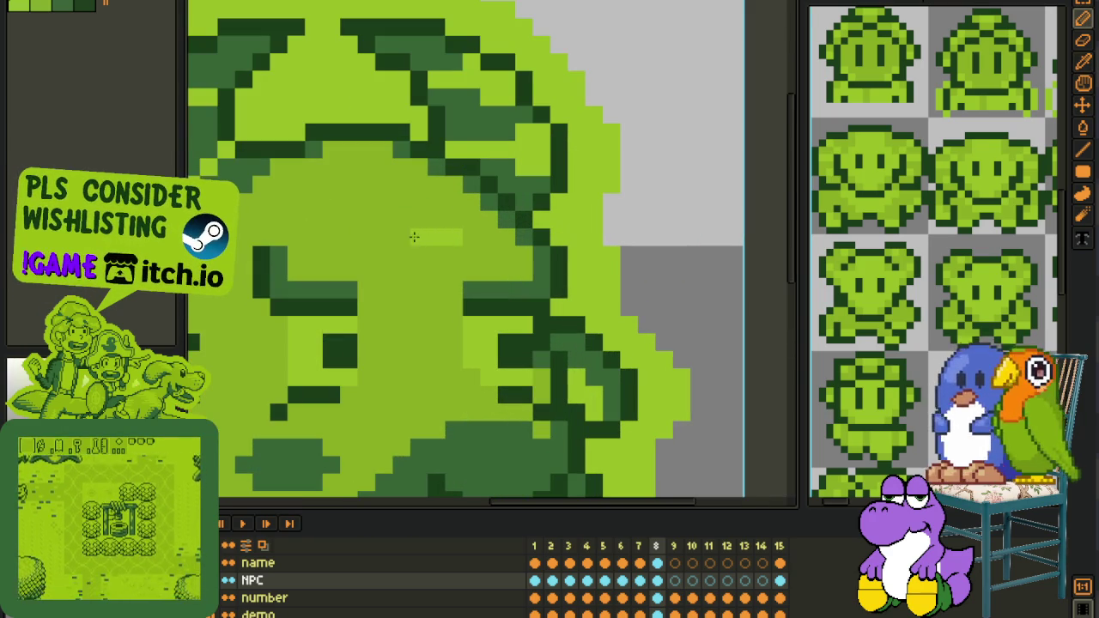
pyautogui.moveTo(421, 235)
pyautogui.mouseDown()
pyautogui.moveTo(422, 218)
pyautogui.moveTo(399, 203)
pyautogui.moveTo(423, 200)
pyautogui.moveTo(404, 187)
pyautogui.moveTo(383, 202)
pyautogui.moveTo(424, 254)
pyautogui.moveTo(379, 255)
pyautogui.mouseUp()
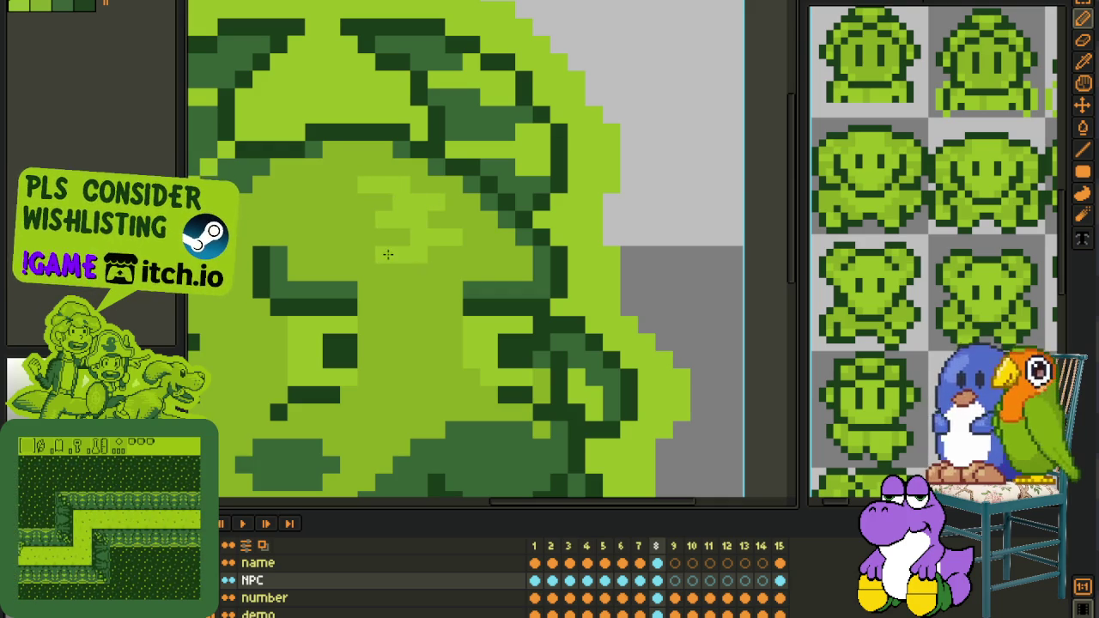
pyautogui.scroll(-5, 481, 245)
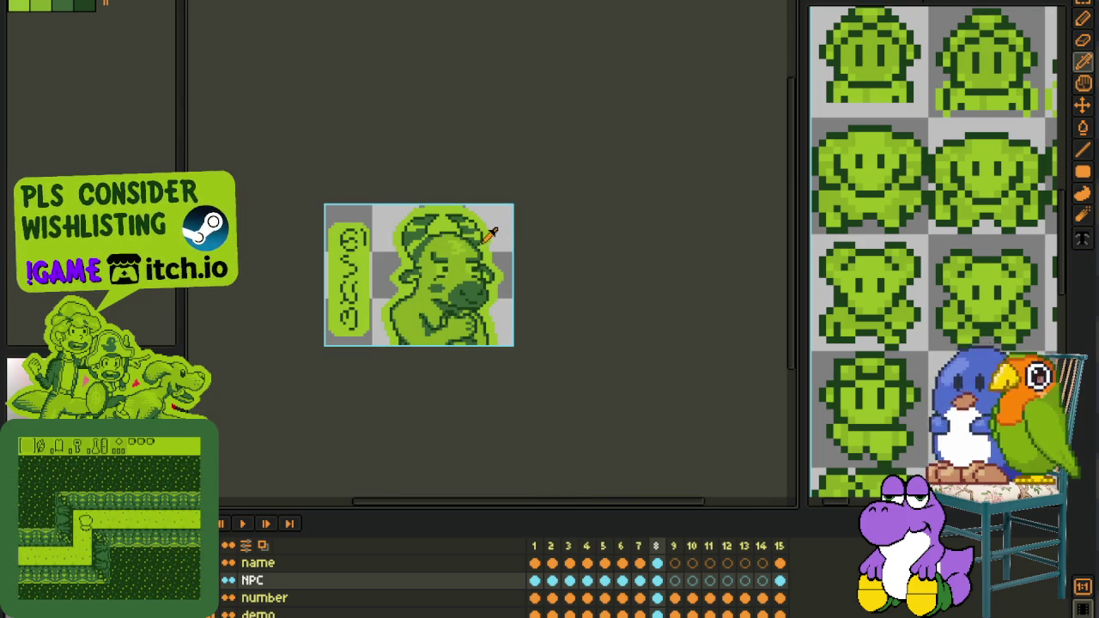
pyautogui.scroll(2, 492, 233)
pyautogui.scroll(1, 456, 244)
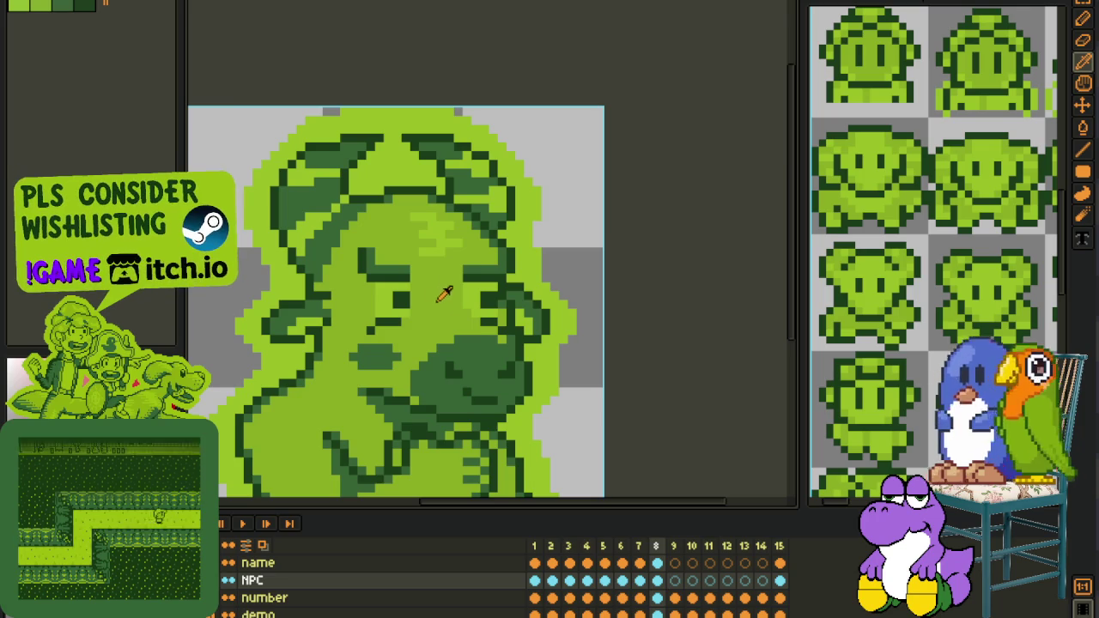
pyautogui.scroll(1, 442, 294)
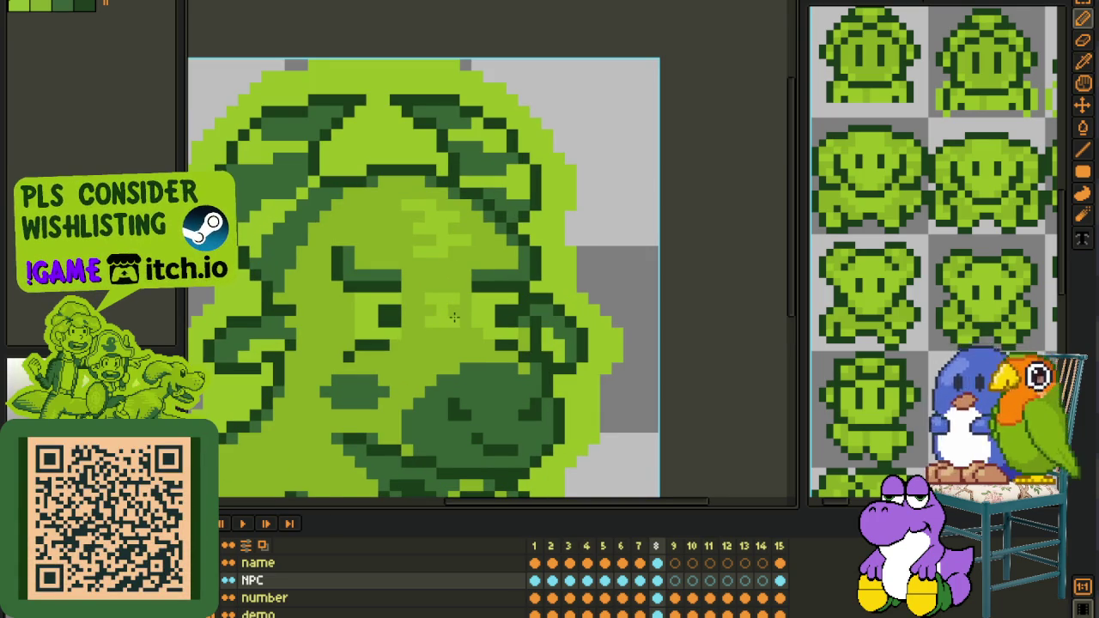
pyautogui.scroll(-3, 516, 328)
pyautogui.scroll(-1, 554, 328)
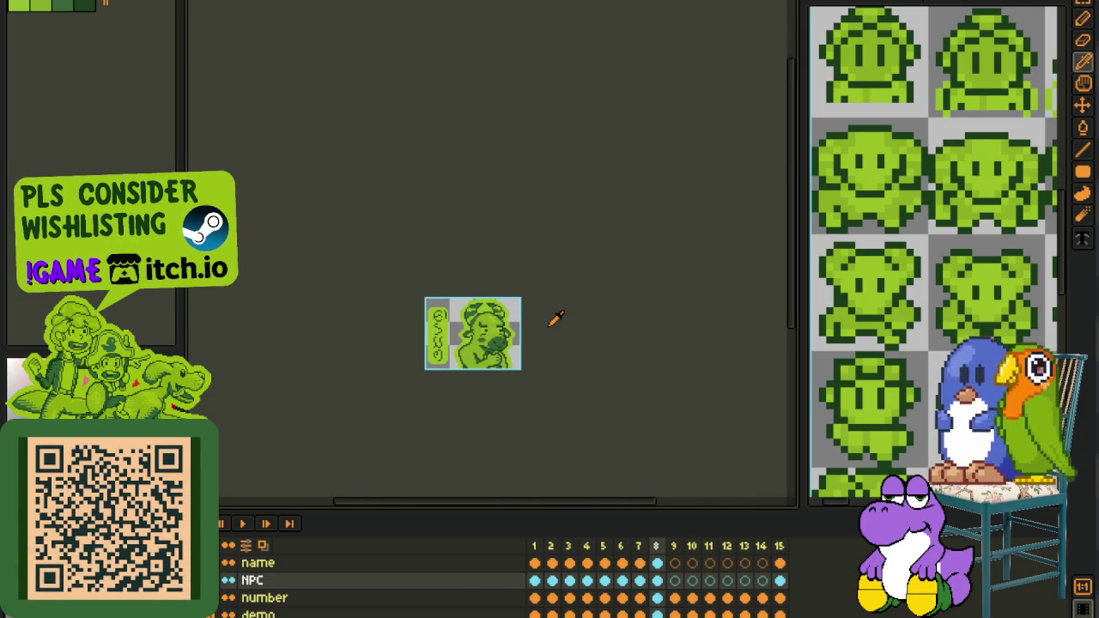
pyautogui.scroll(2, 550, 320)
pyautogui.hotkey('ctrl', 's')
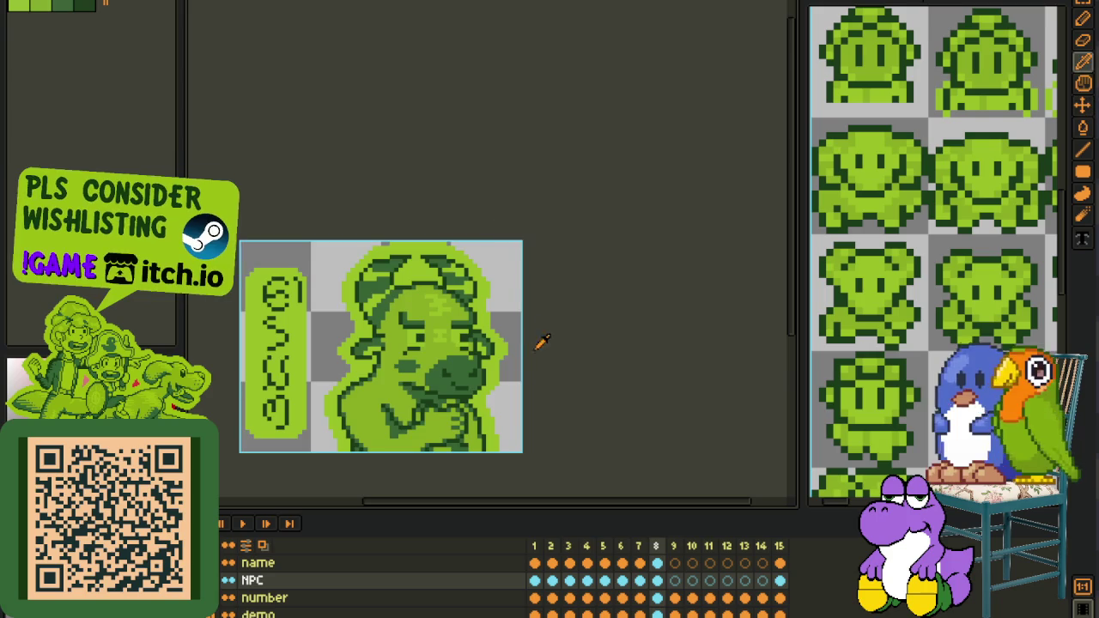
# Zoom in and out to review the new highlights on the portrait.
pyautogui.scroll(1, 515, 283)
pyautogui.scroll(1, 485, 216)
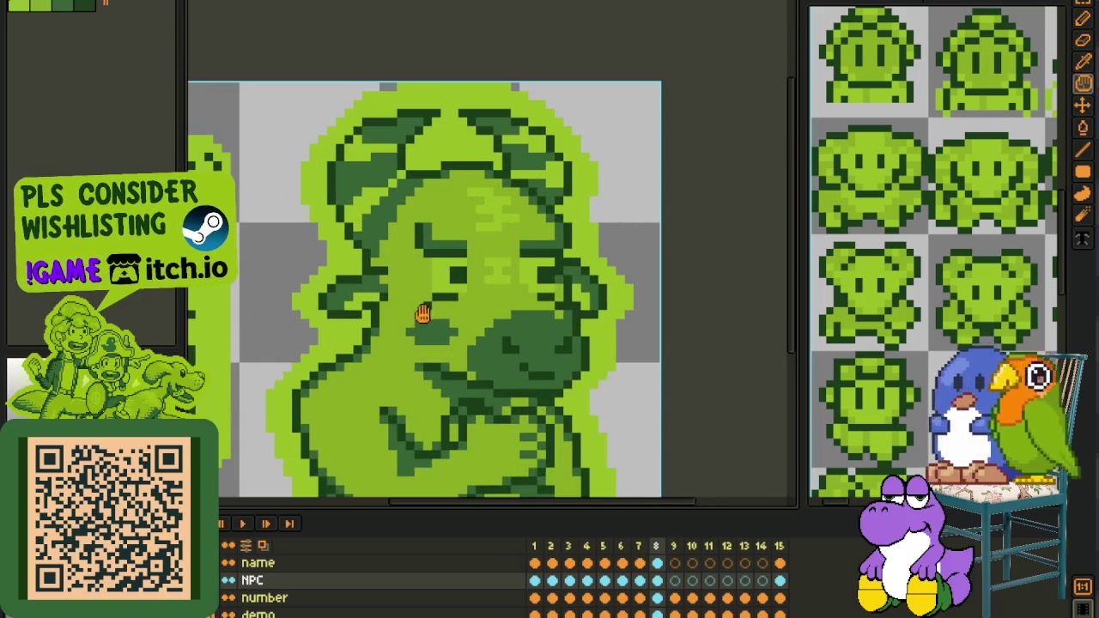
pyautogui.scroll(2, 399, 313)
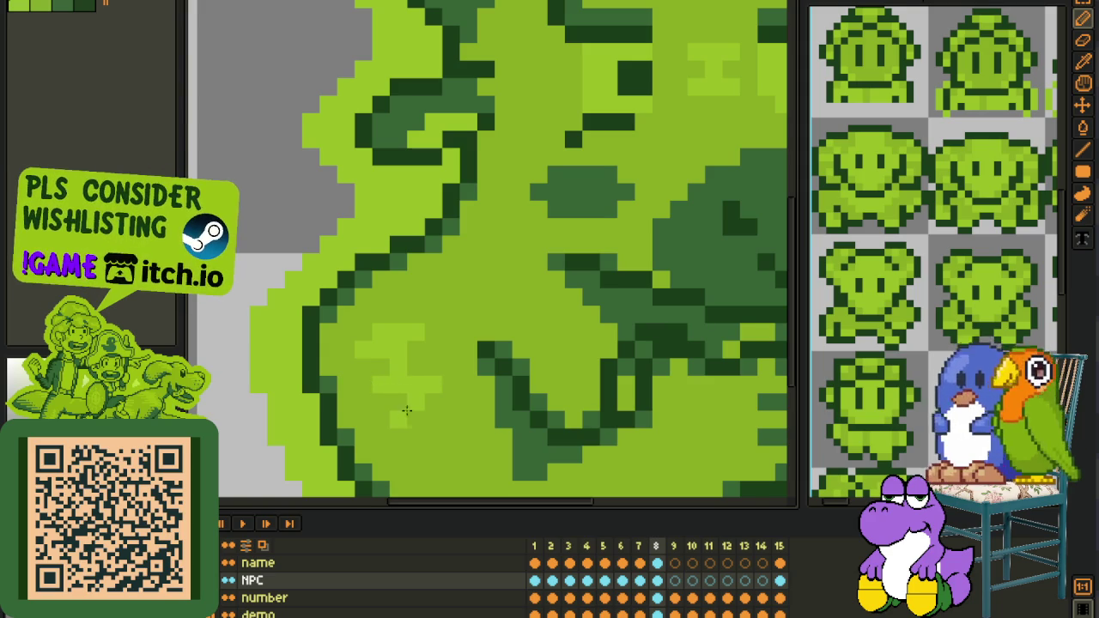
pyautogui.scroll(-3, 407, 410)
pyautogui.scroll(-2, 407, 410)
pyautogui.scroll(-2, 407, 411)
# Save the character portrait with the eyedropper tool active.
pyautogui.press('i')
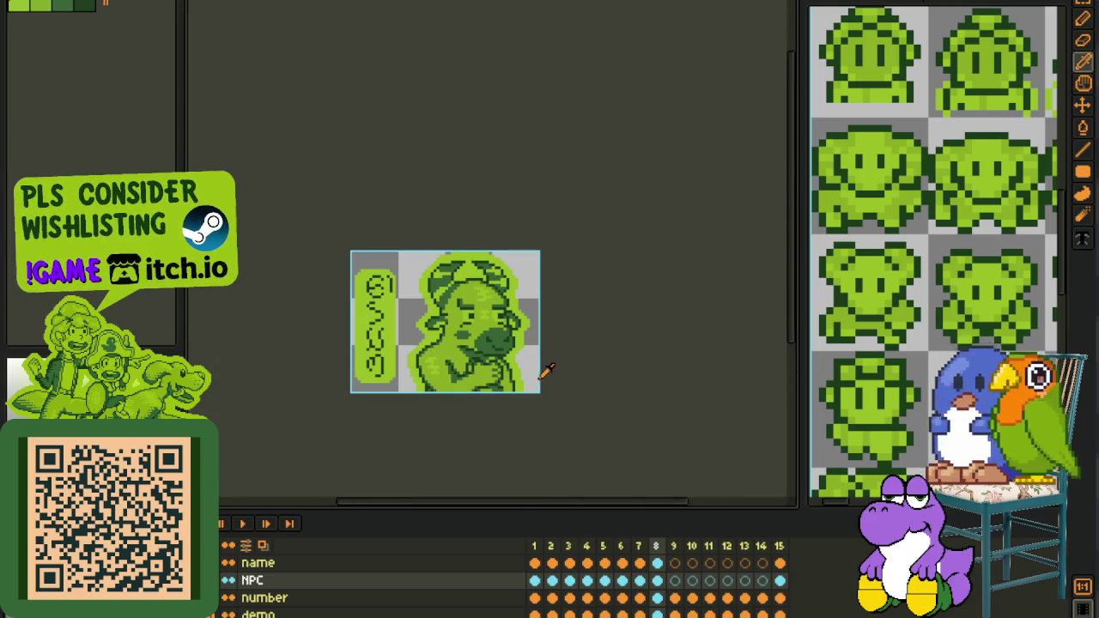
pyautogui.hotkey('ctrl', 's')
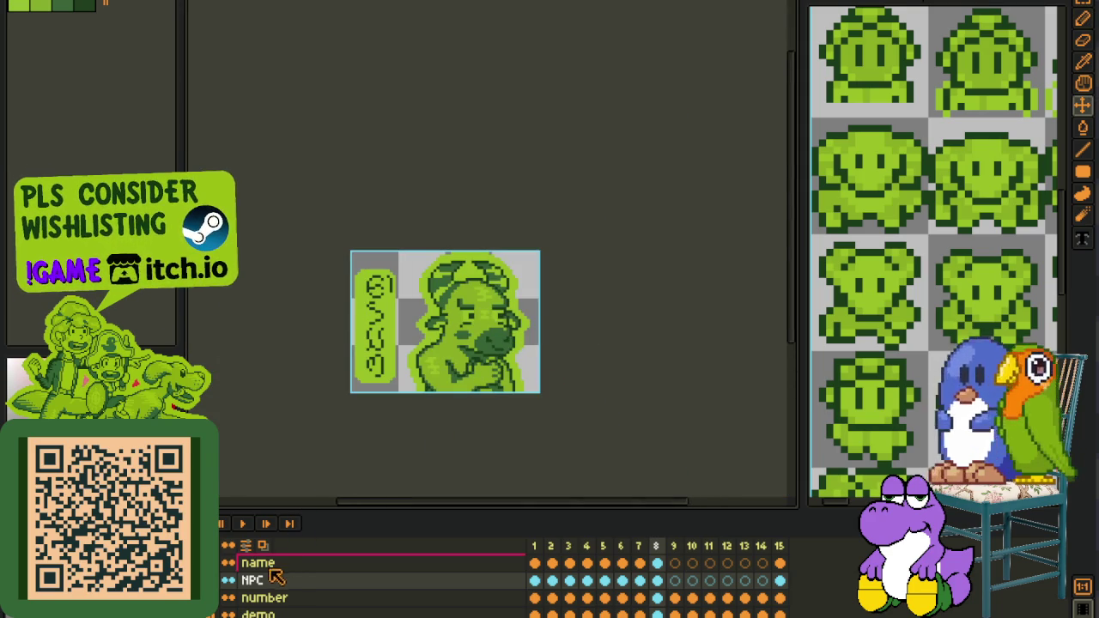
pyautogui.press('i')
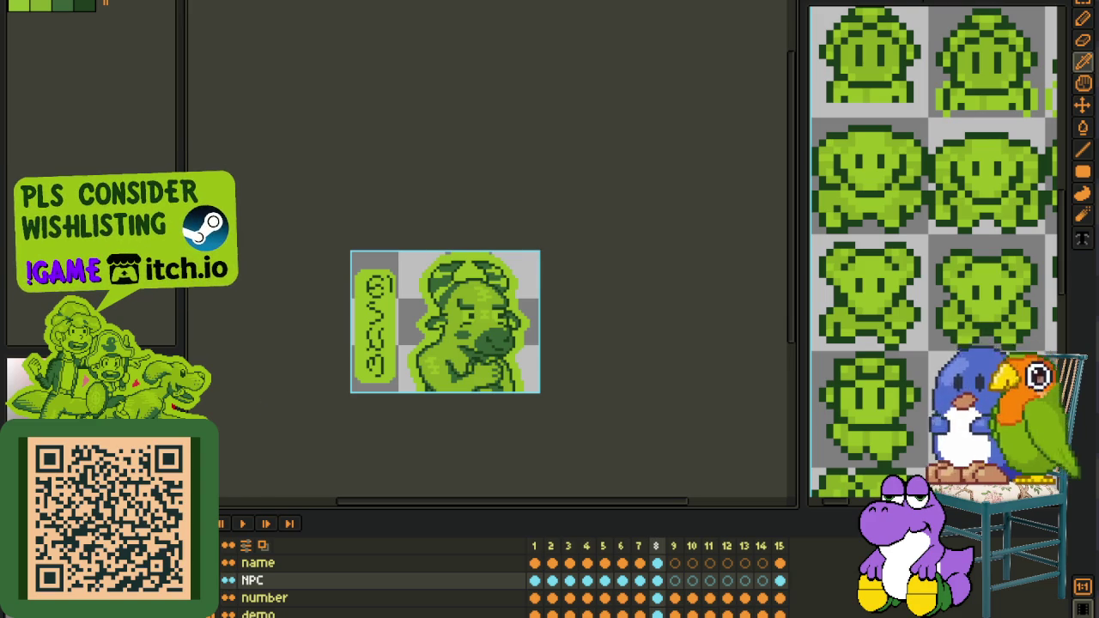
# Merge the name layer down into NPC, undo the merge, and return to the NPC sheet.
pyautogui.rightClick(352, 574)
pyautogui.click(388, 599)
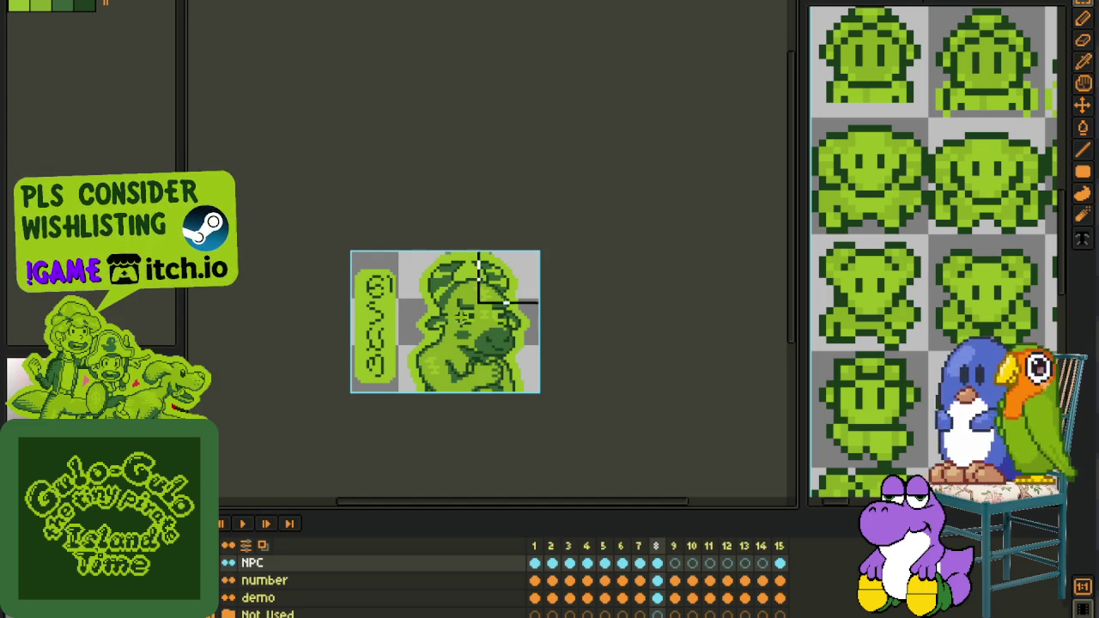
pyautogui.moveTo(627, 223); pyautogui.dragTo(680, 180)
pyautogui.hotkey('ctrl', 'z')
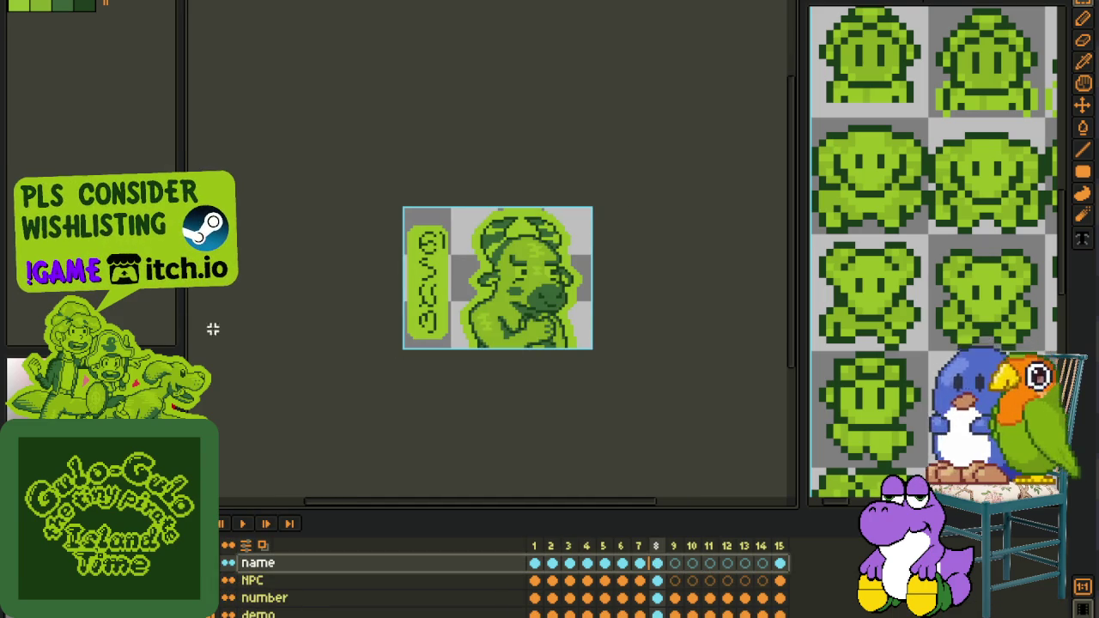
pyautogui.hotkey('ctrl', 'Tab')
pyautogui.hotkey('ctrl', 'Tab')
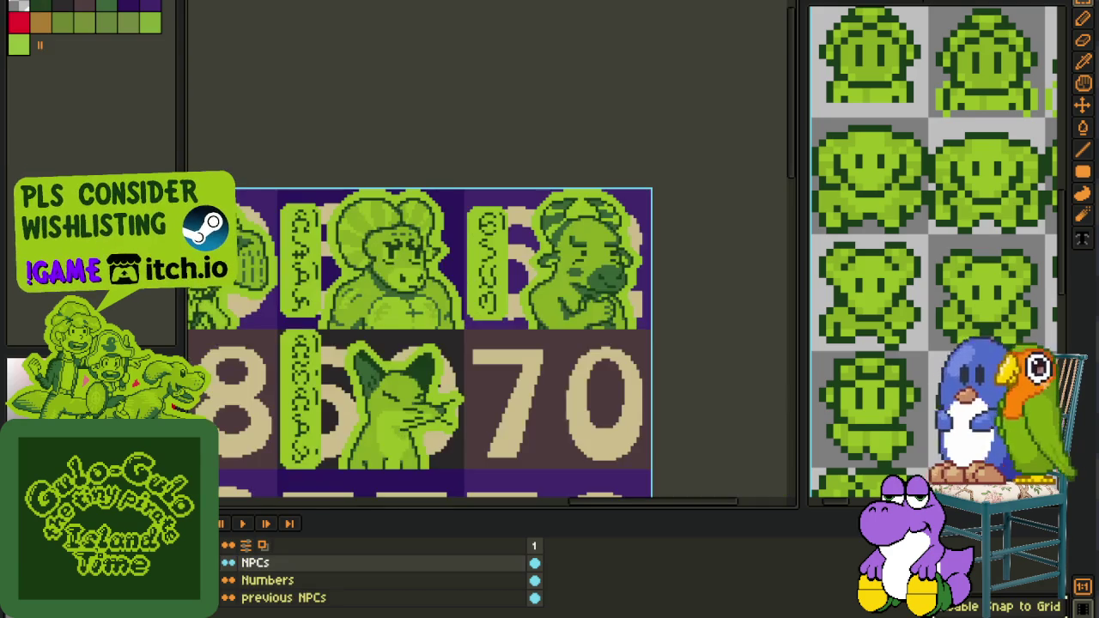
# Pan across the portrait row on the NPC sheet and save the sheet.
pyautogui.scroll(1, 656, 249)
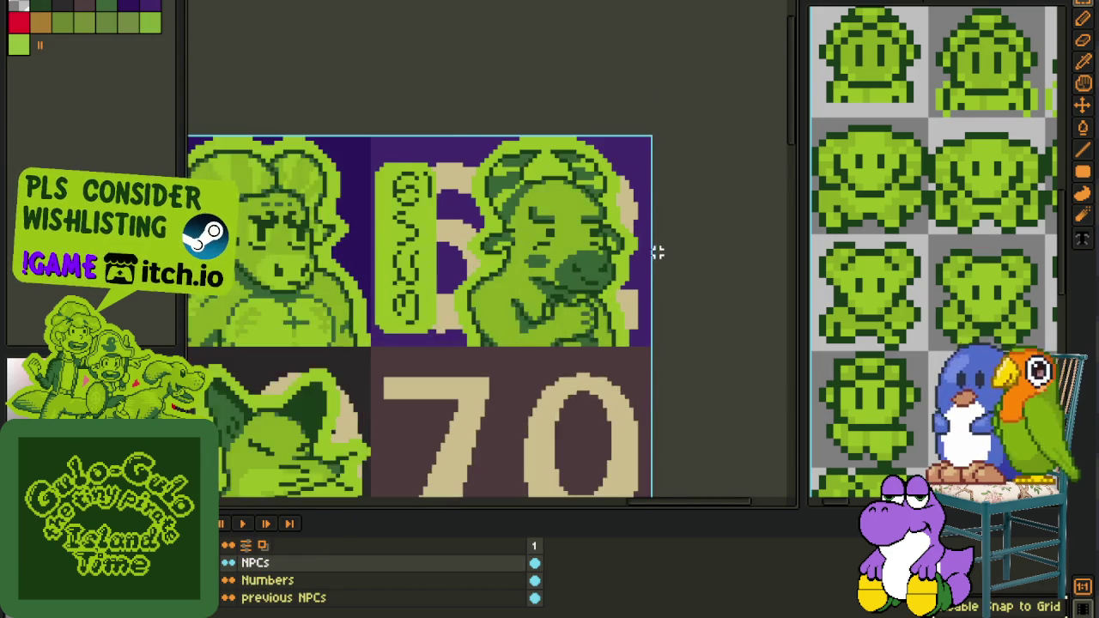
pyautogui.scroll(1, 655, 248)
pyautogui.scroll(-2, 654, 248)
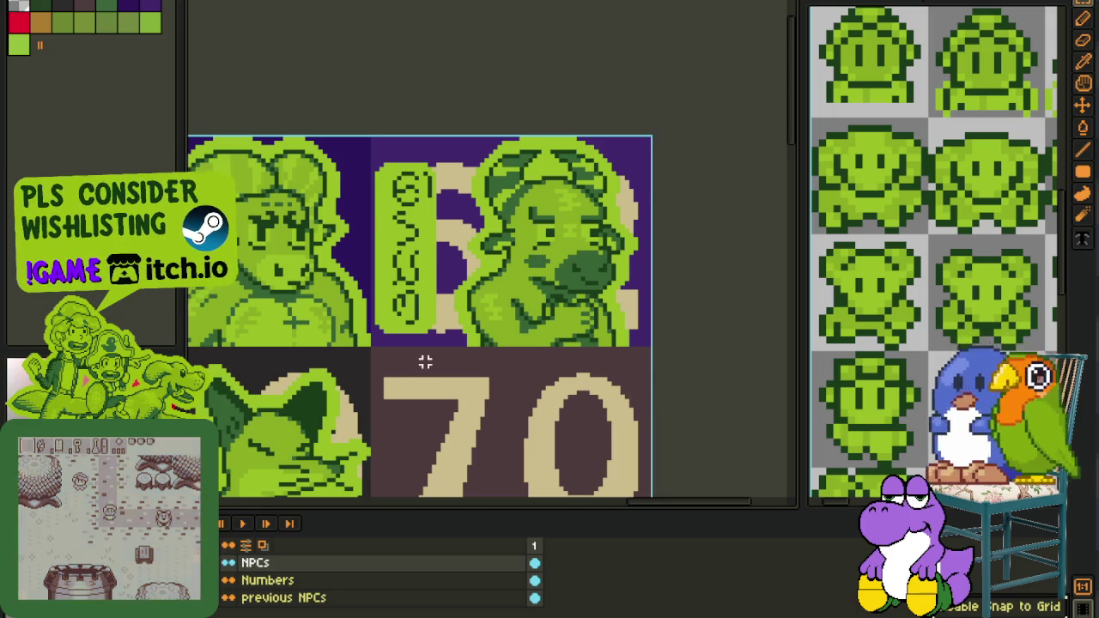
pyautogui.scroll(-1, 410, 361)
pyautogui.hscroll(-5, 387, 357)
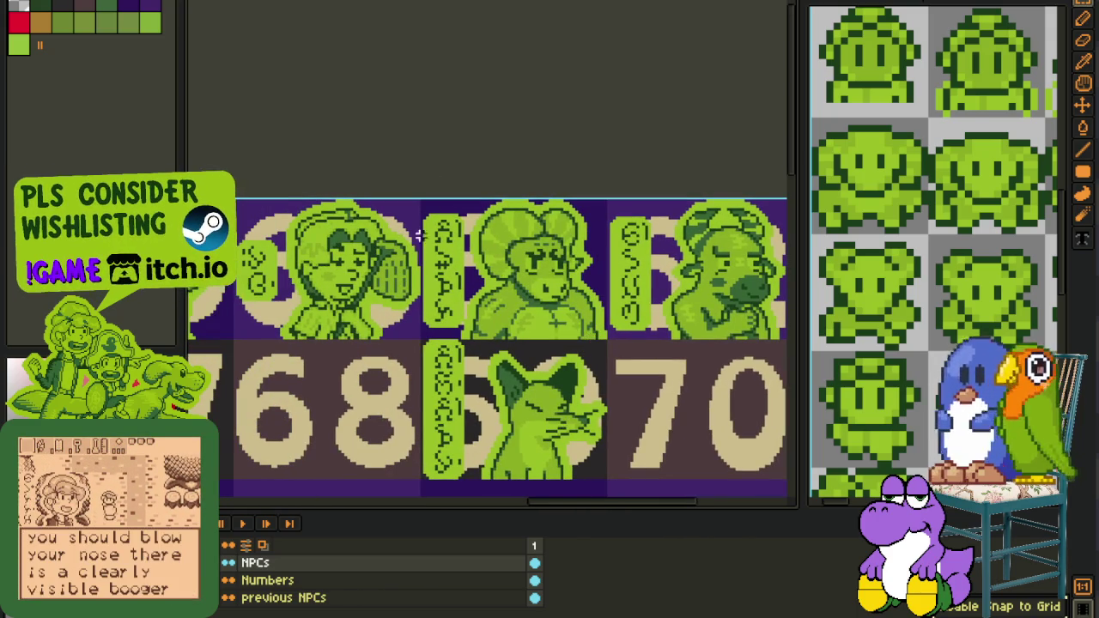
pyautogui.press('b')
pyautogui.scroll(-1, 449, 155)
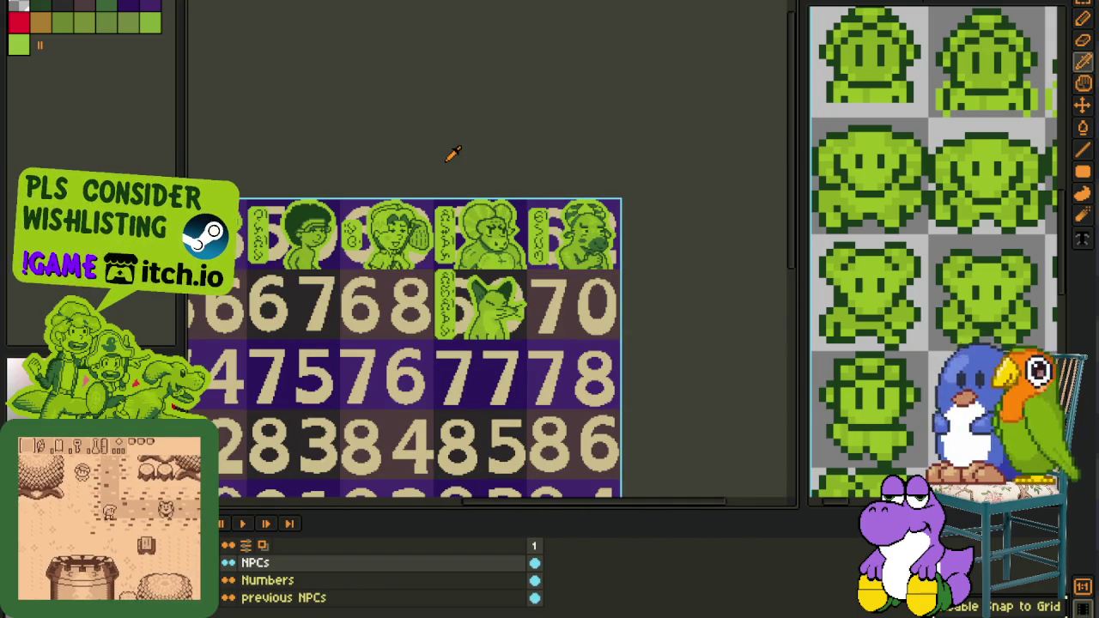
pyautogui.moveTo(449, 155); pyautogui.dragTo(760, 214)
pyautogui.moveTo(486, 189); pyautogui.dragTo(503, 177)
pyautogui.scroll(1, 504, 177)
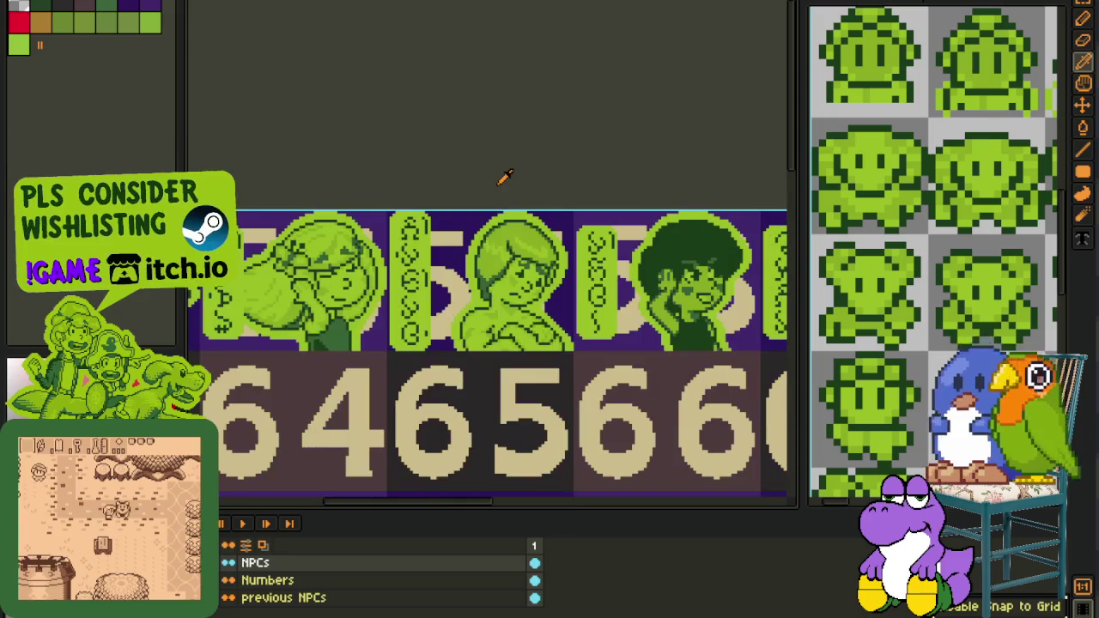
pyautogui.hotkey('ctrl', 's')
# Pan and zoom the sheet to frame the portrait tile above number 70.
pyautogui.scroll(-2, 638, 244)
pyautogui.moveTo(638, 244); pyautogui.dragTo(429, 289)
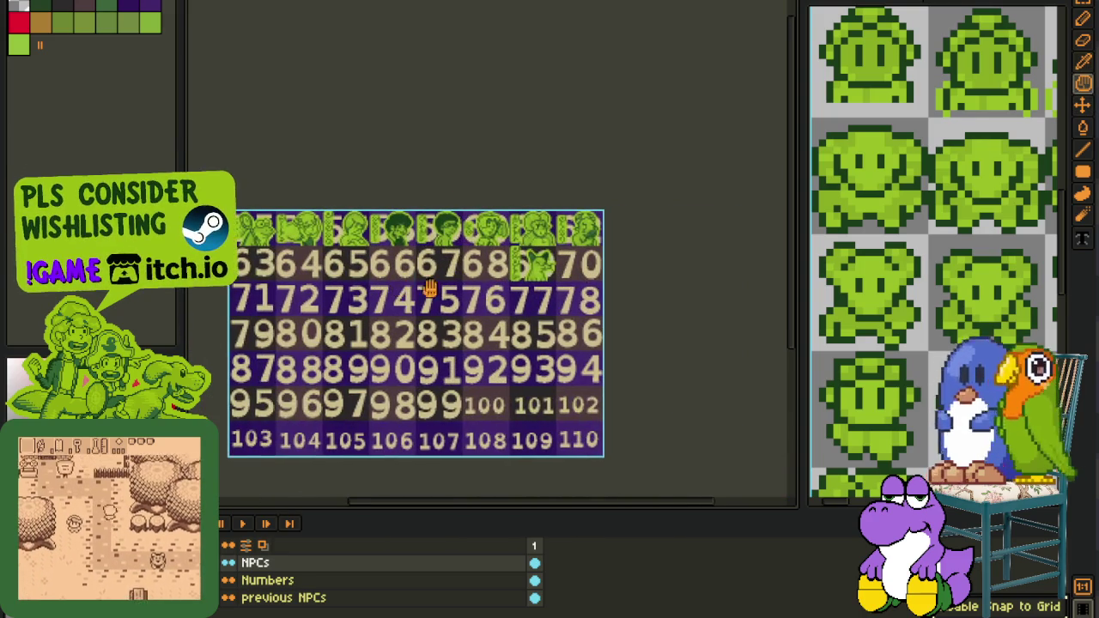
pyautogui.moveTo(446, 245); pyautogui.dragTo(567, 274)
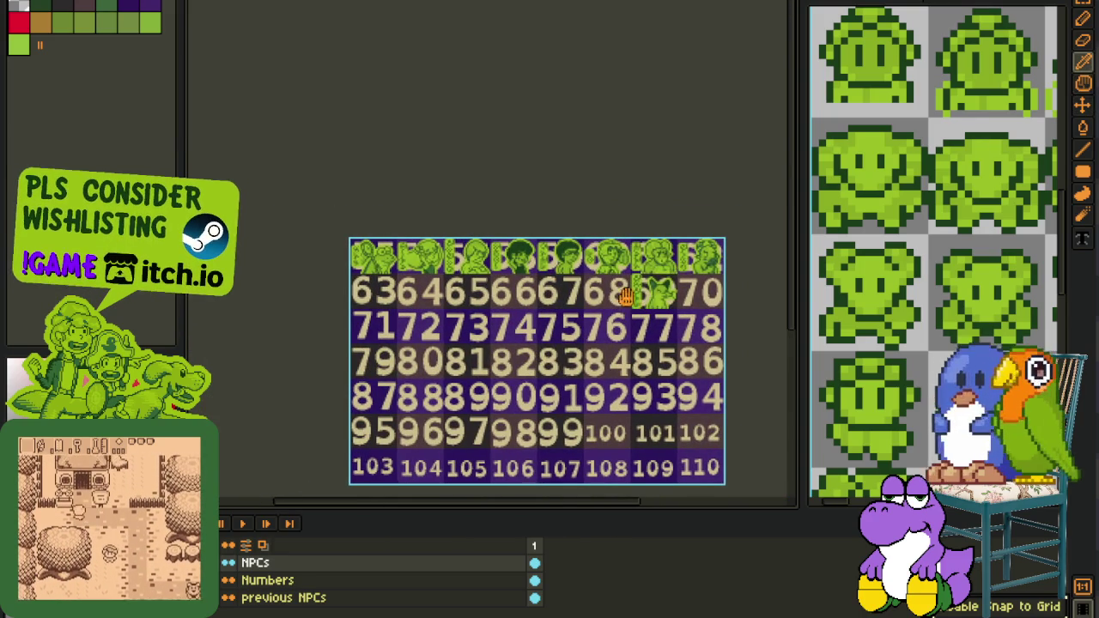
pyautogui.scroll(1, 626, 295)
pyautogui.scroll(1, 635, 274)
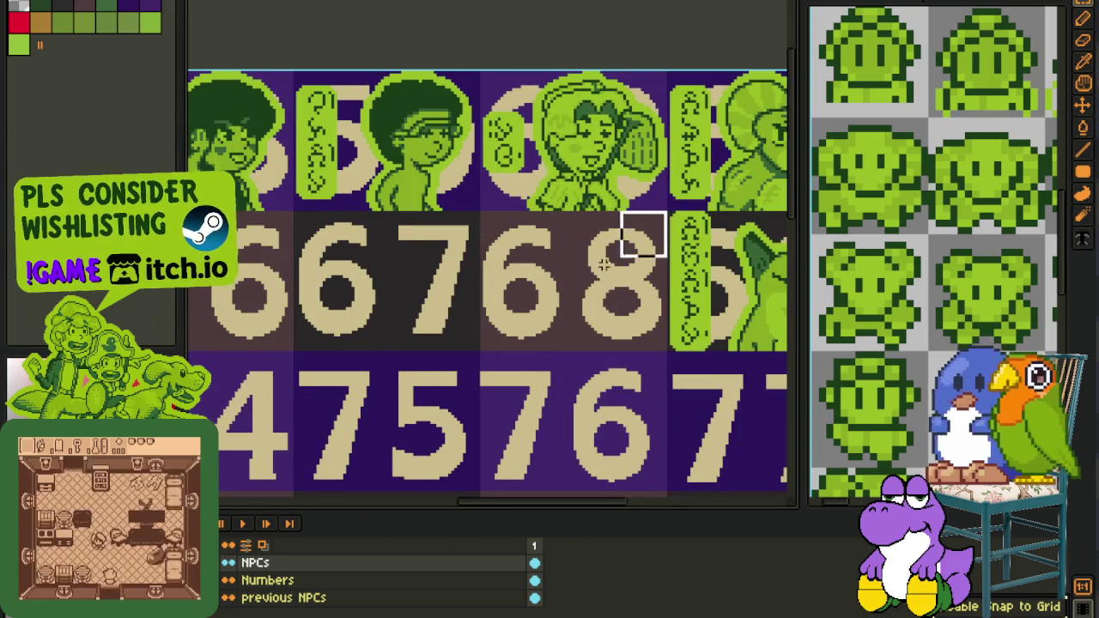
pyautogui.hscroll(-5, 639, 233)
pyautogui.hscroll(-5, 638, 233)
pyautogui.hscroll(-5, 638, 233)
pyautogui.hscroll(-2, 638, 233)
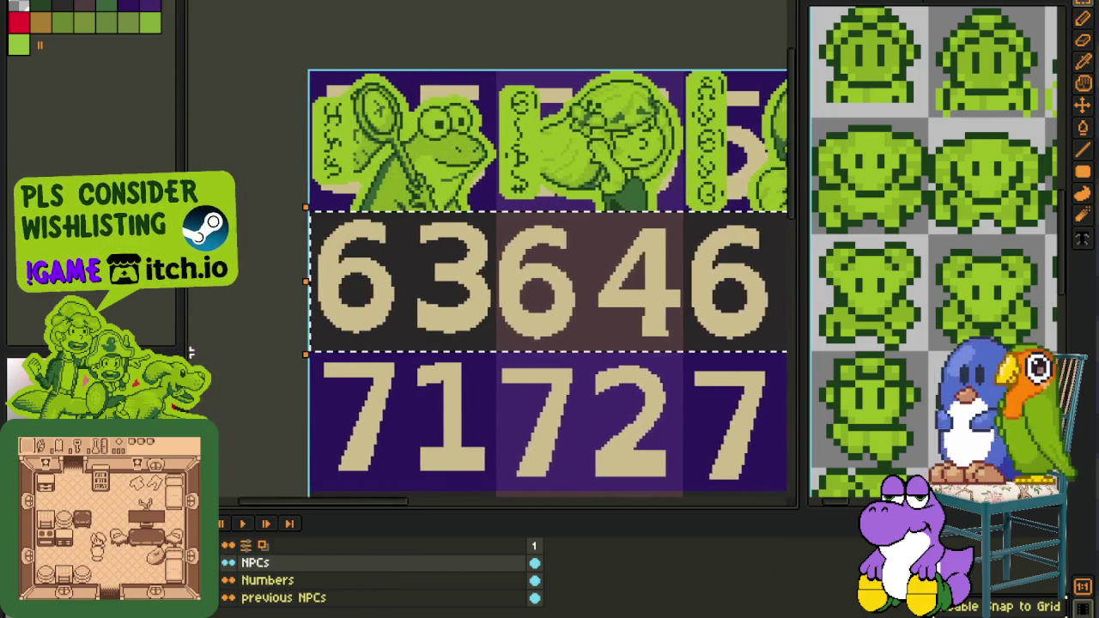
pyautogui.scroll(-3, 575, 370)
pyautogui.scroll(2, 575, 370)
pyautogui.scroll(1, 584, 373)
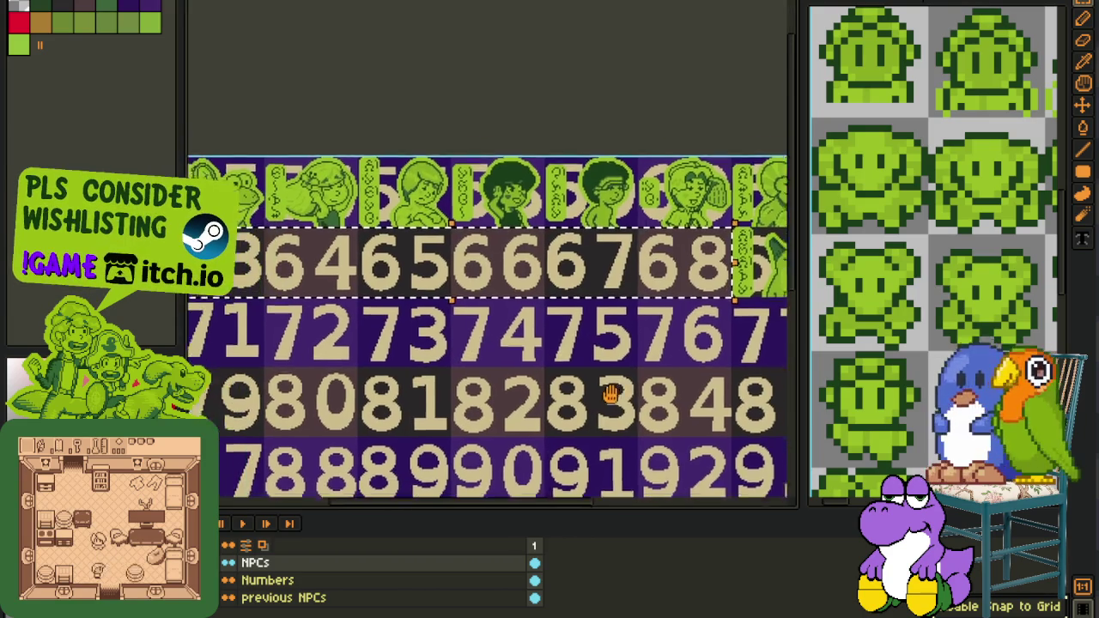
pyautogui.hscroll(-3, 618, 382)
pyautogui.hscroll(2, 640, 386)
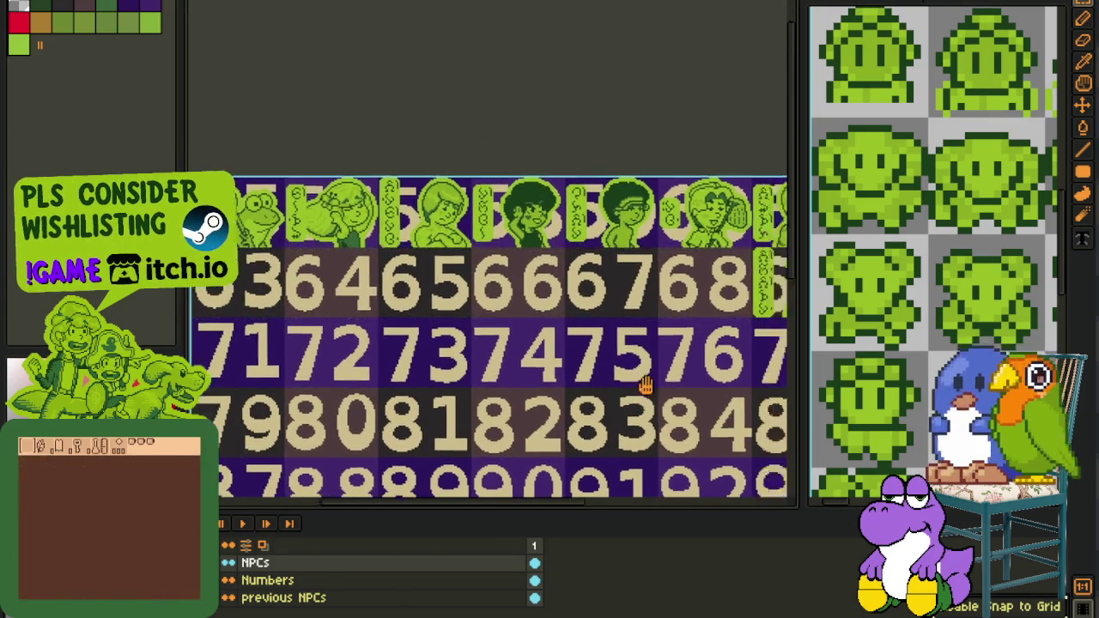
pyautogui.scroll(4, 512, 230)
pyautogui.moveTo(271, 297); pyautogui.dragTo(528, 99)
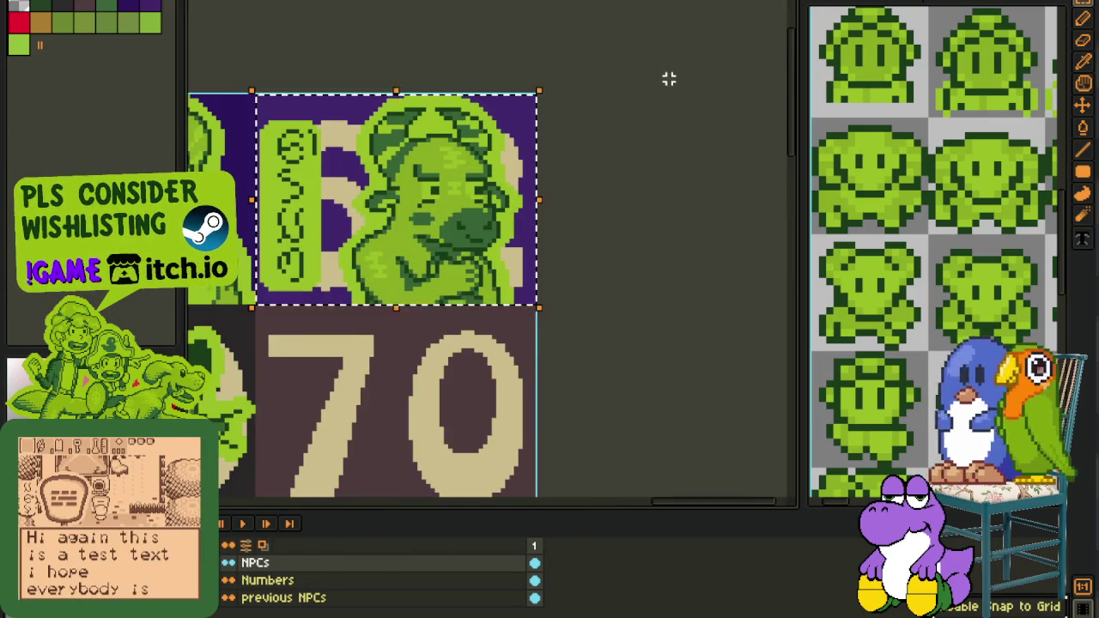
pyautogui.scroll(-3, 569, 137)
pyautogui.scroll(1, 569, 137)
pyautogui.scroll(3, 569, 137)
pyautogui.scroll(1, 358, 142)
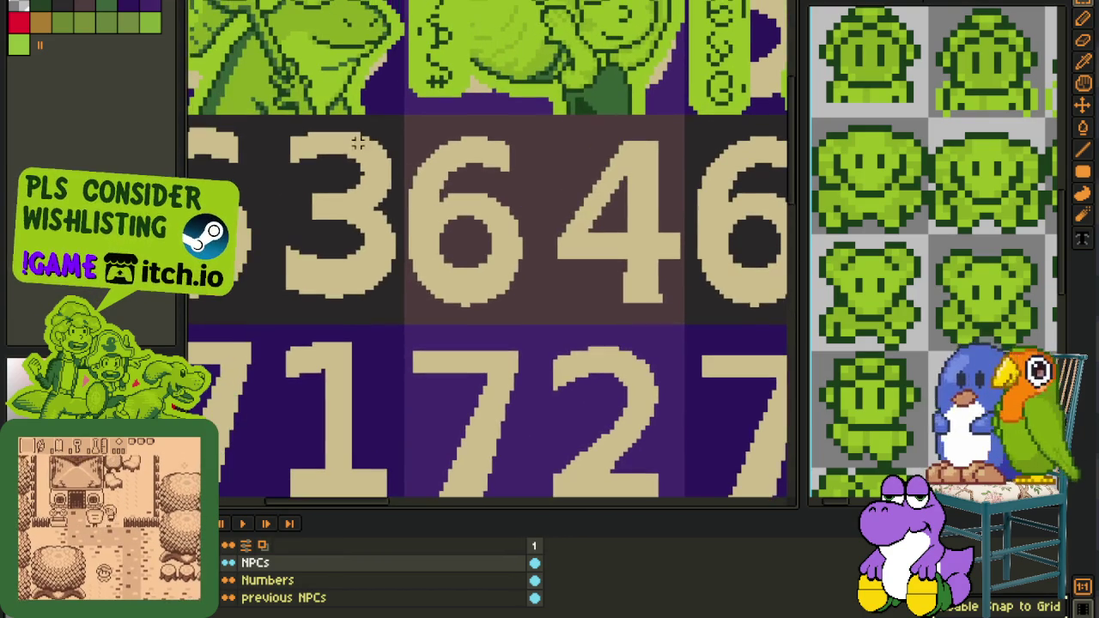
pyautogui.scroll(-1, 397, 122)
pyautogui.hscroll(-1, 473, 172)
pyautogui.scroll(-2, 558, 206)
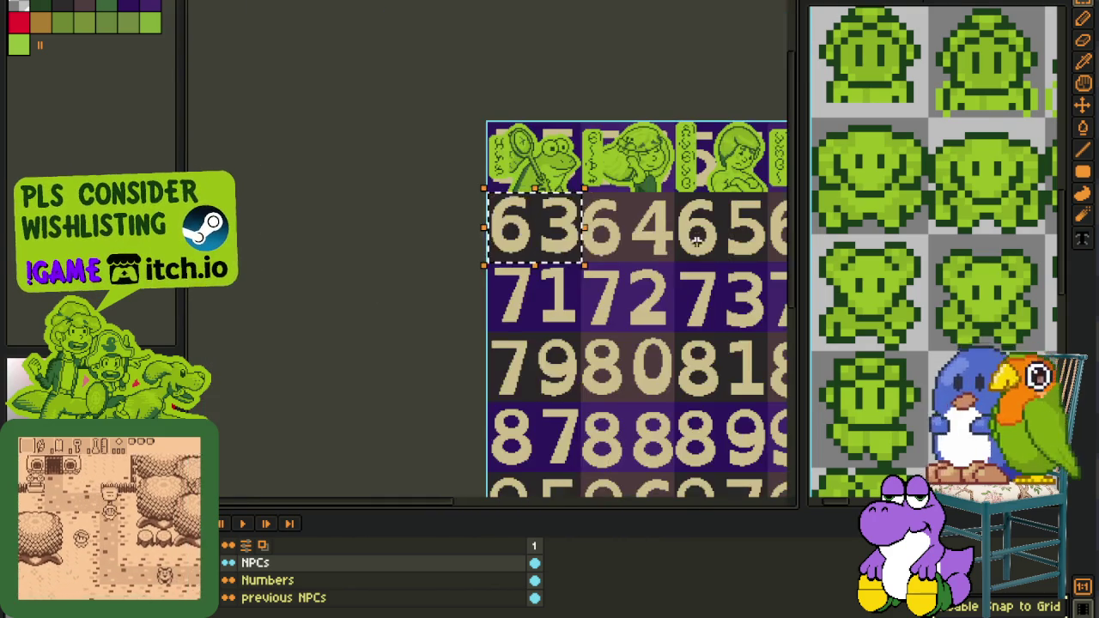
pyautogui.hscroll(2, 636, 232)
pyautogui.hscroll(2, 634, 232)
pyautogui.scroll(2, 515, 249)
pyautogui.hscroll(2, 428, 267)
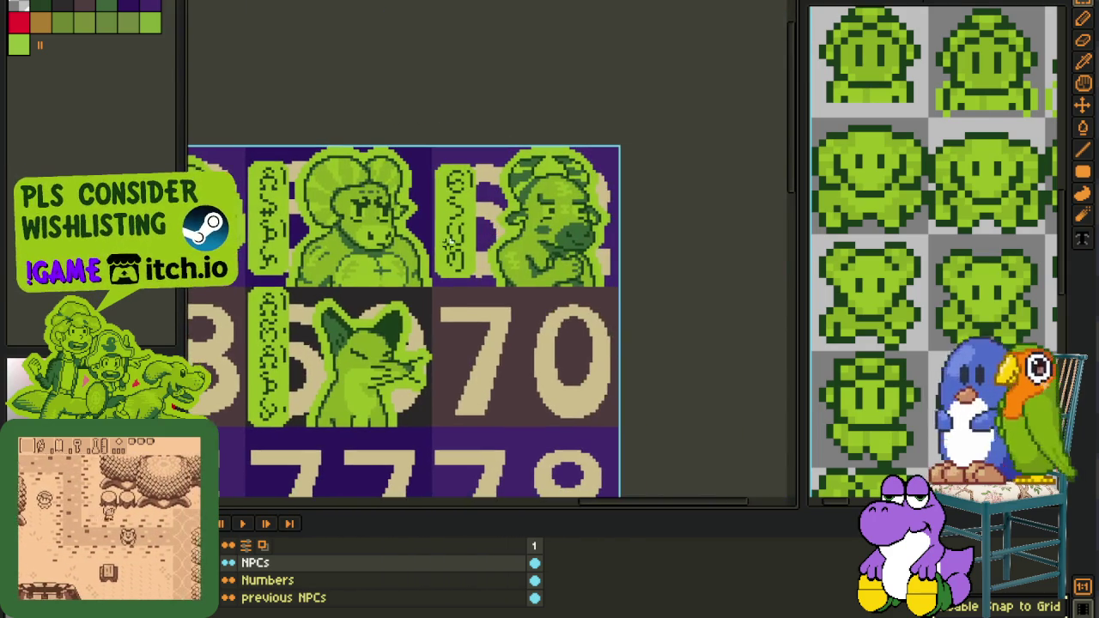
pyautogui.hscroll(2, 427, 267)
pyautogui.moveTo(428, 267); pyautogui.dragTo(574, 146)
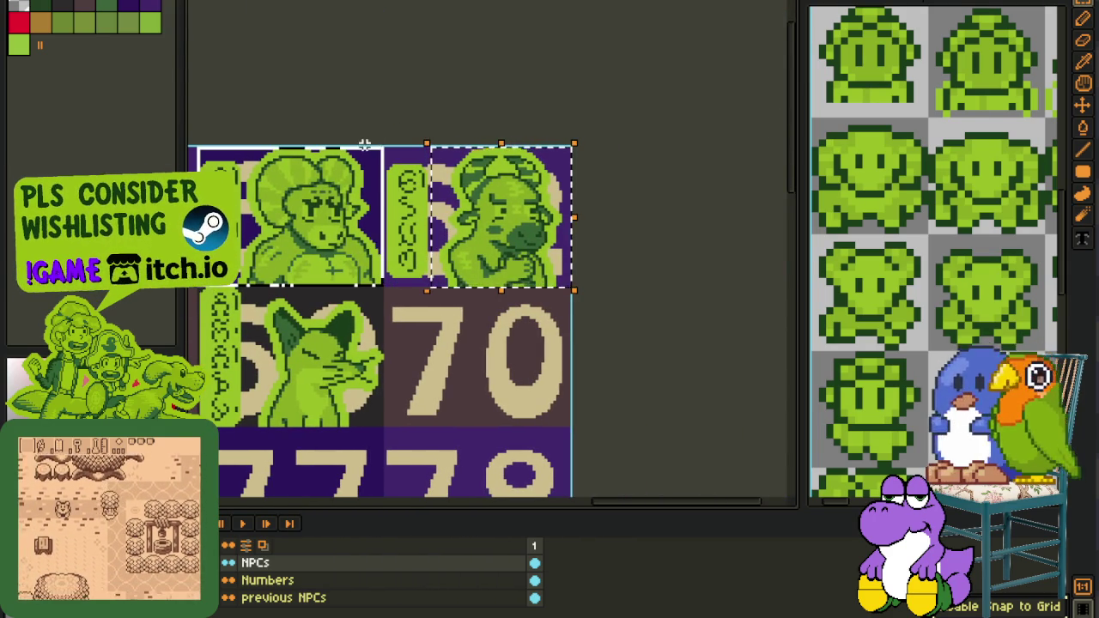
pyautogui.hotkey('ctrl', 'z')
pyautogui.scroll(-2, 521, 142)
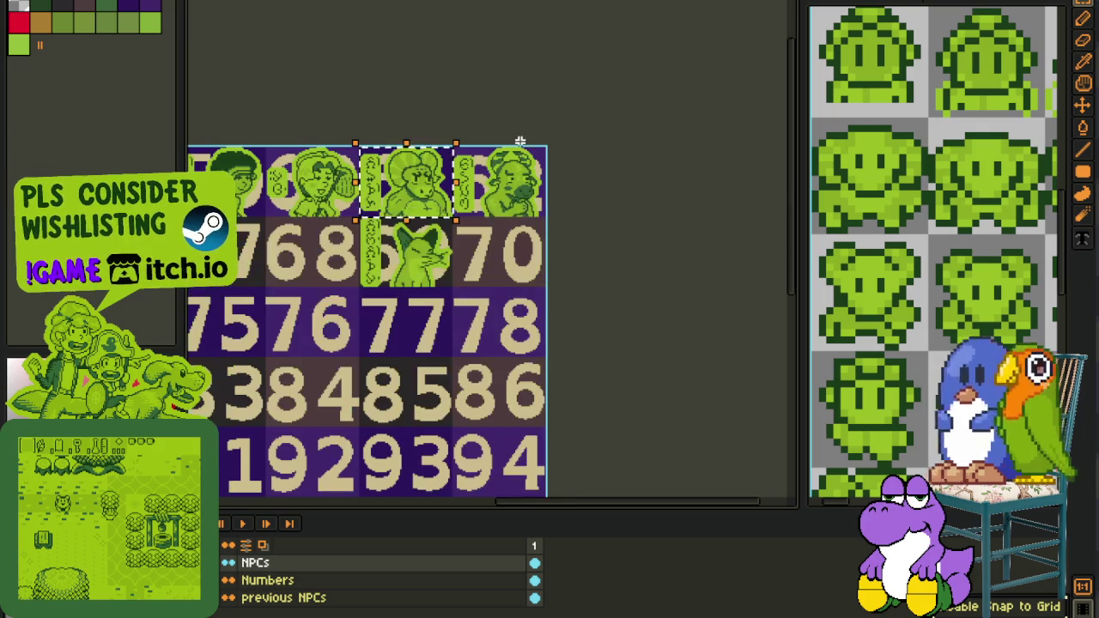
pyautogui.hscroll(-3, 556, 321)
pyautogui.scroll(1, 606, 326)
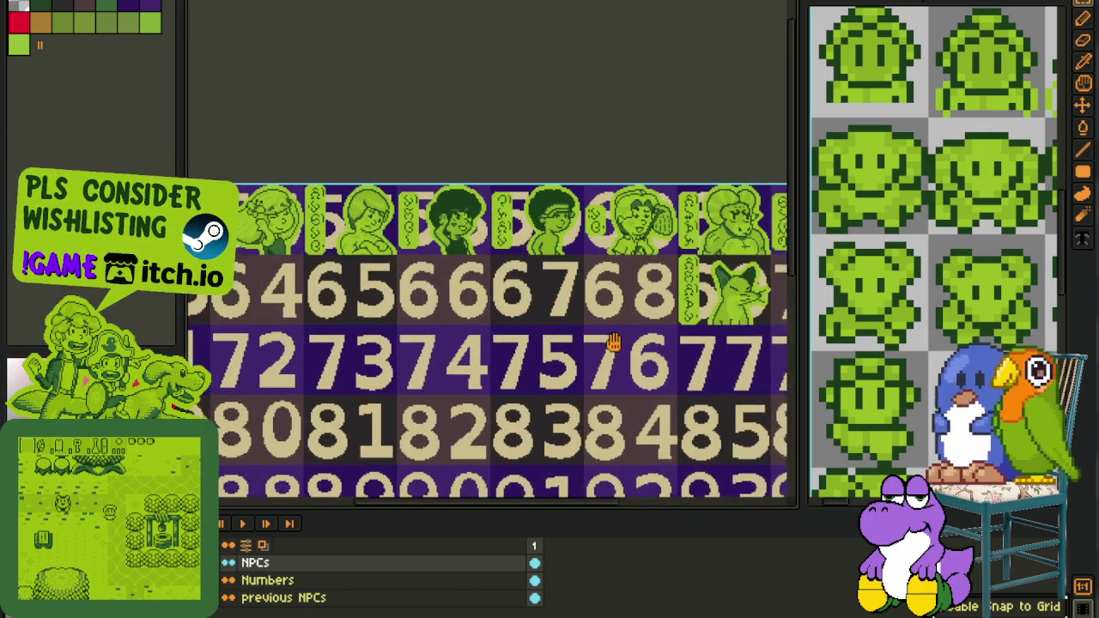
pyautogui.hscroll(-2, 606, 348)
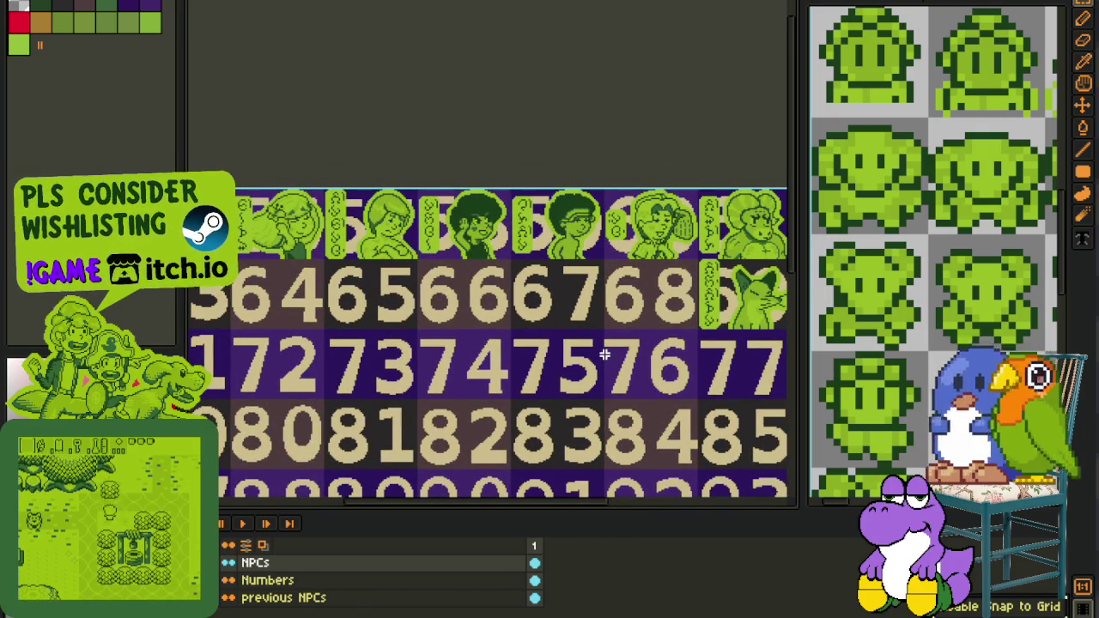
pyautogui.moveTo(527, 327); pyautogui.dragTo(591, 356)
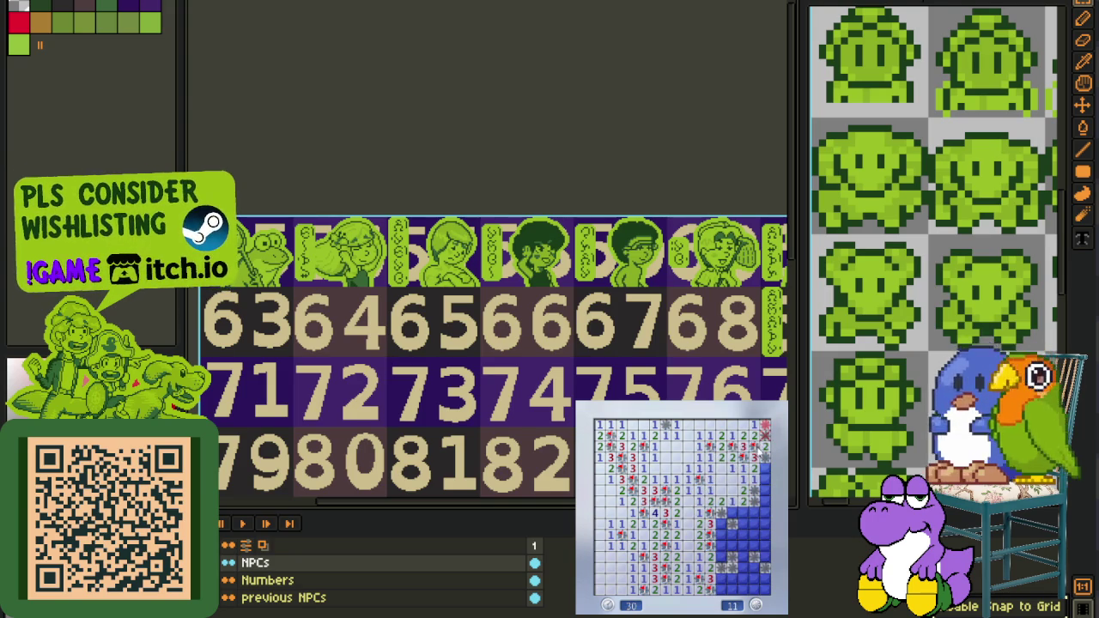
pyautogui.scroll(-1, 343, 189)
pyautogui.scroll(1, 514, 253)
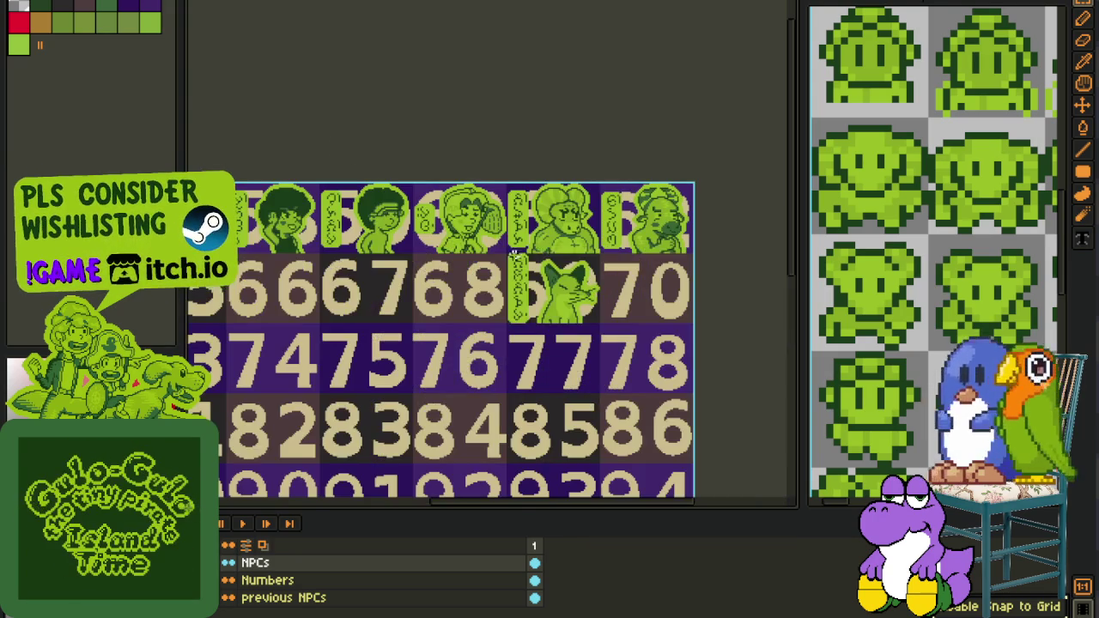
pyautogui.hscroll(-3, 496, 256)
pyautogui.moveTo(197, 273); pyautogui.dragTo(763, 344)
pyautogui.scroll(-1, 315, 305)
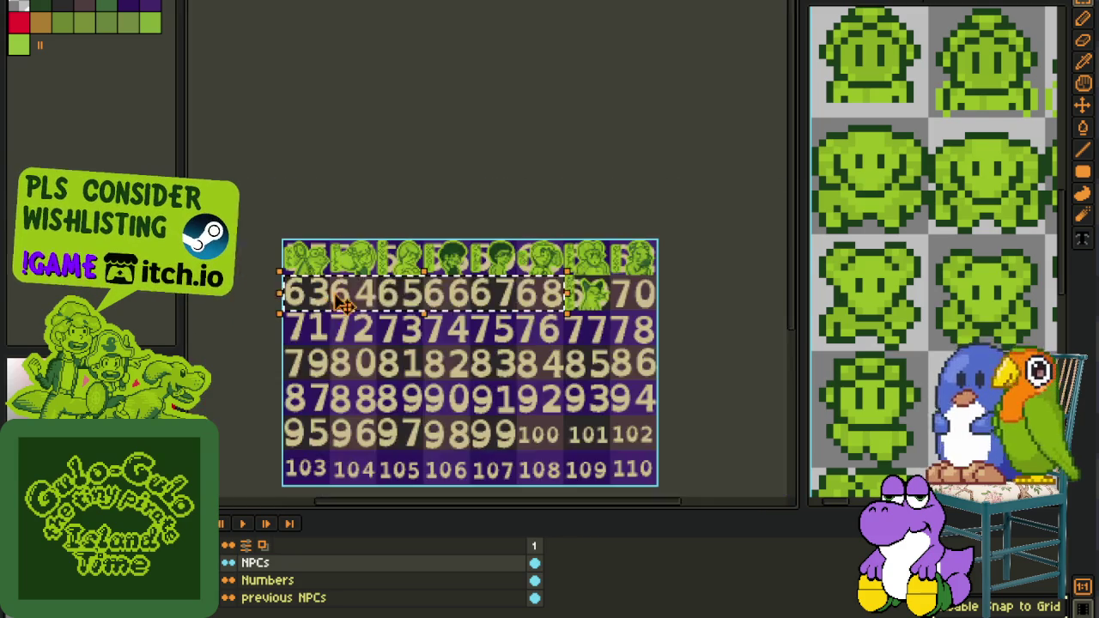
pyautogui.scroll(1, 315, 305)
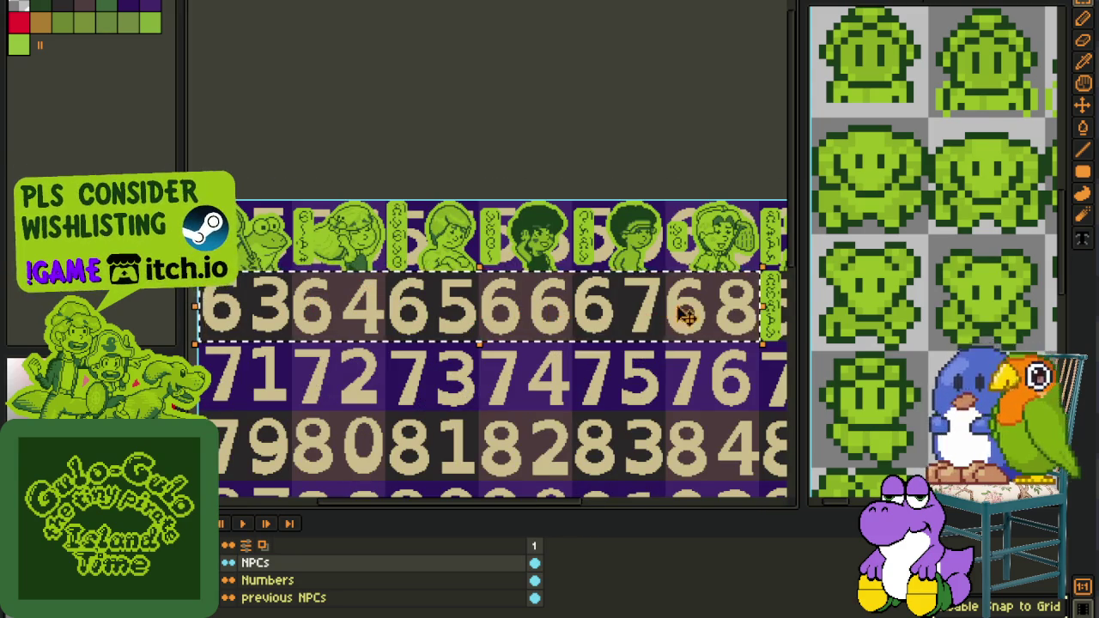
pyautogui.scroll(-1, 695, 335)
pyautogui.scroll(1, 697, 336)
pyautogui.scroll(1, 642, 390)
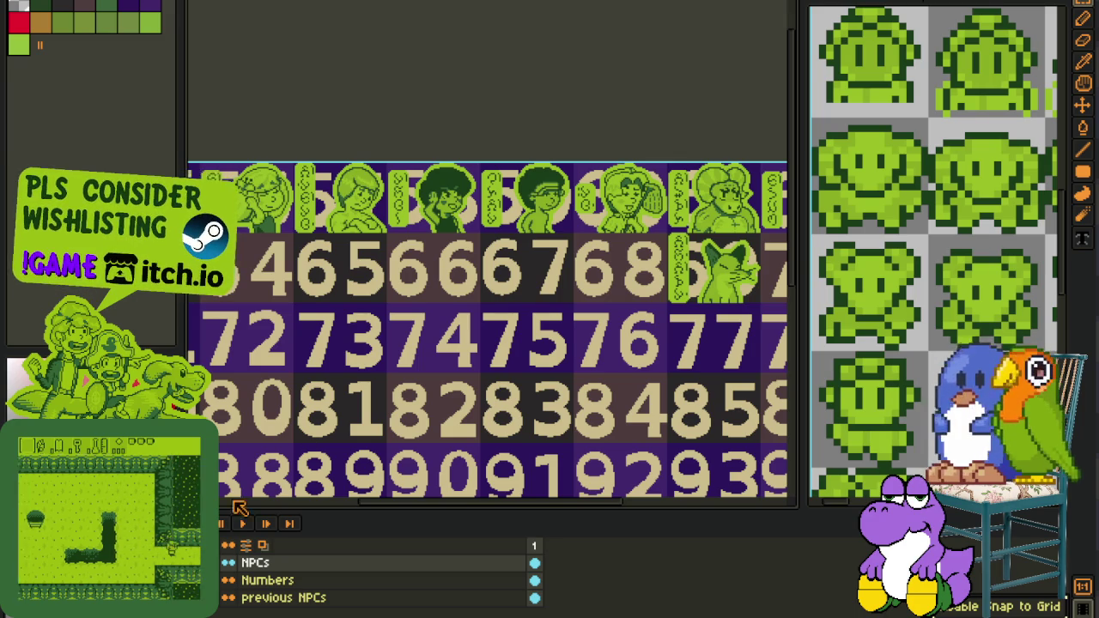
# Zoom the Aseprite sheet onto tiles 69–70, then reveal cells in the Minesweeper minefield.
pyautogui.scroll(-2, 537, 275)
pyautogui.scroll(2, 536, 274)
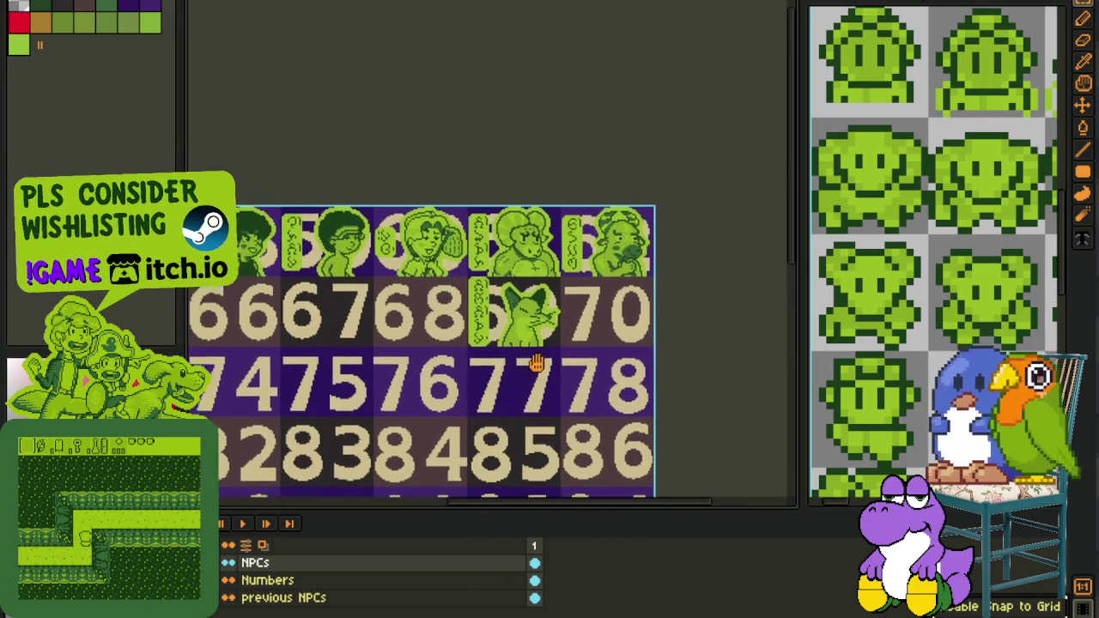
pyautogui.scroll(3, 584, 275)
pyautogui.scroll(1, 559, 316)
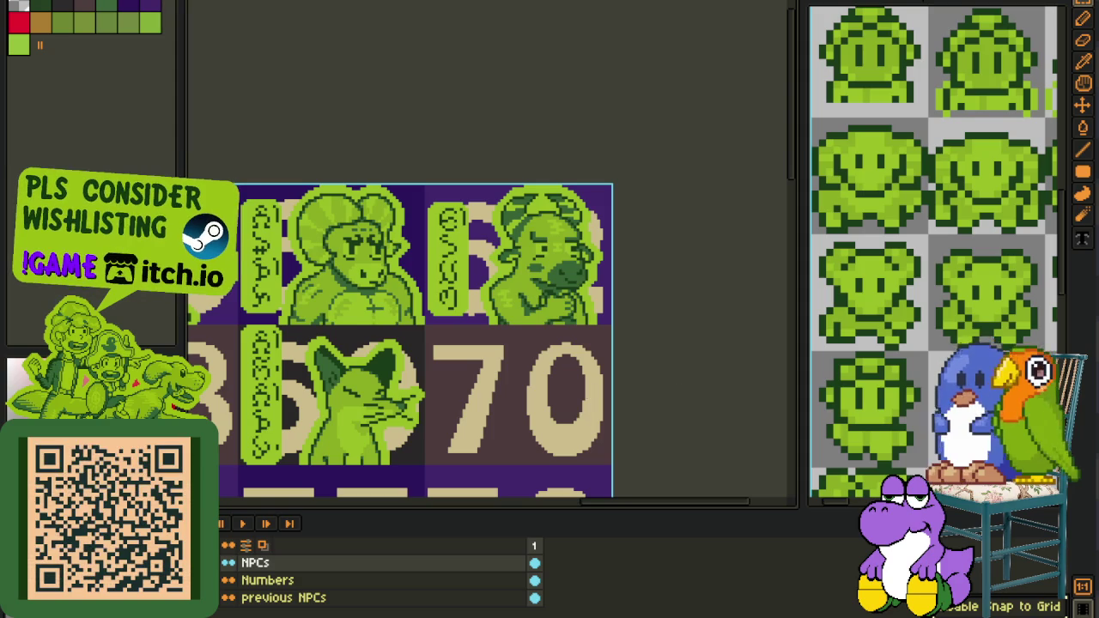
pyautogui.click(697, 479)
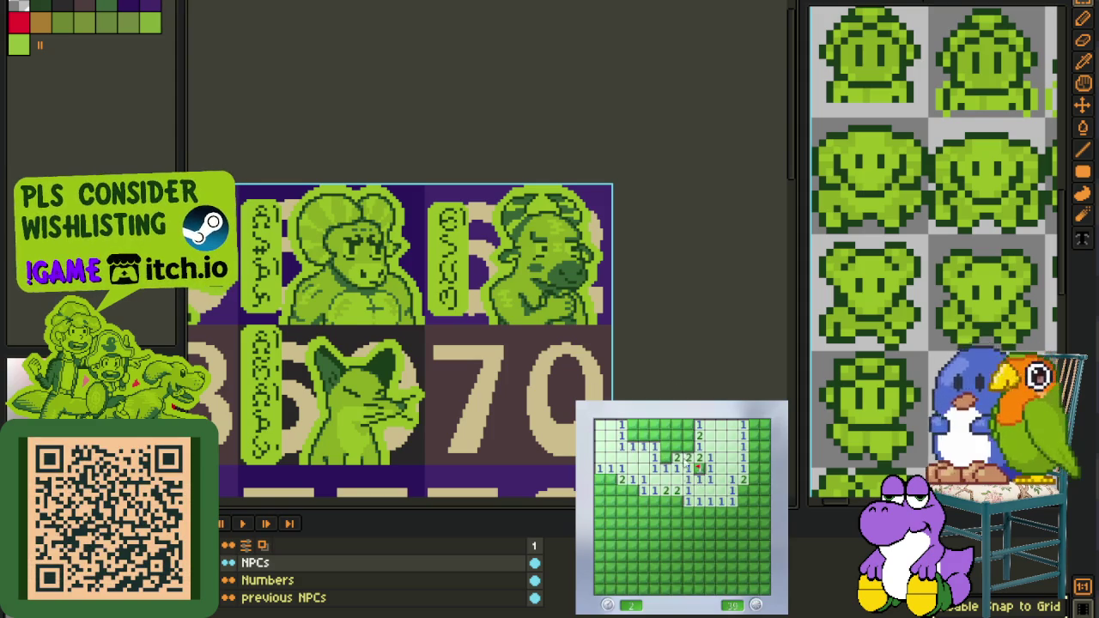
pyautogui.click(691, 452)
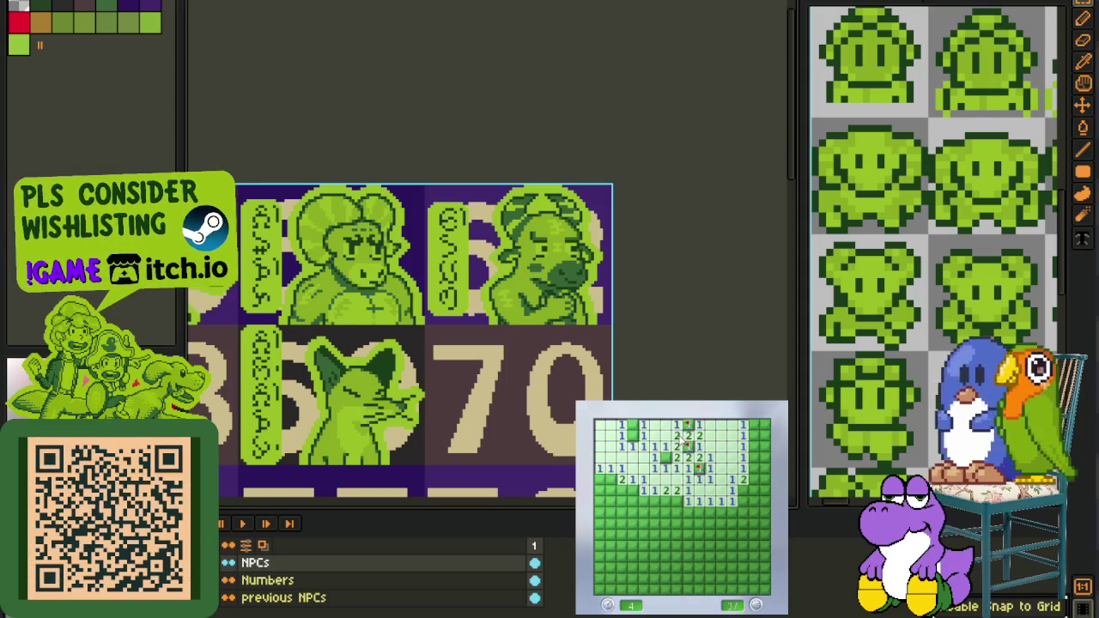